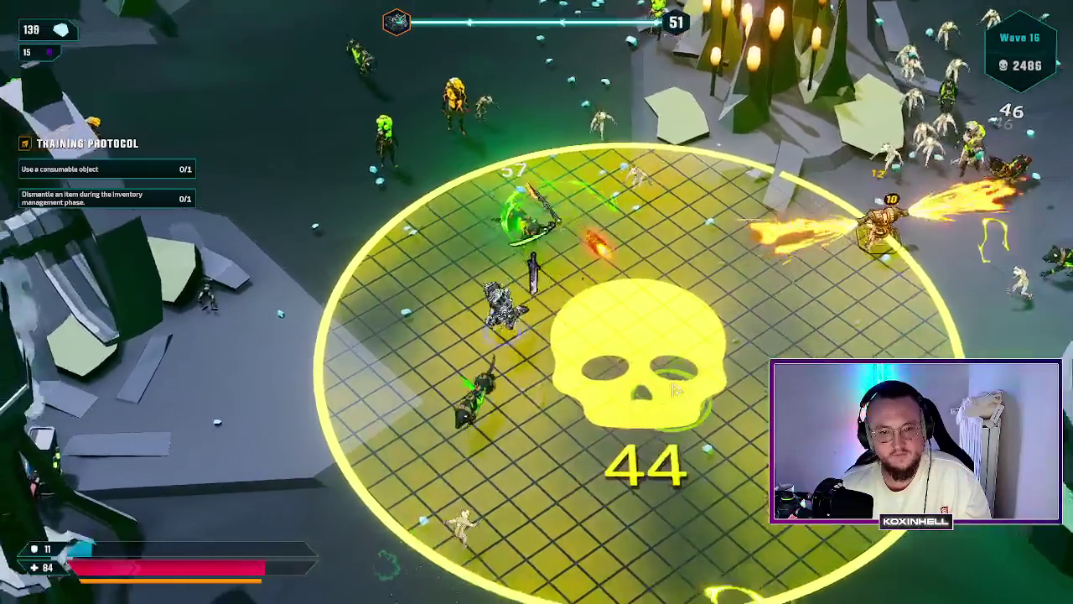
Step: Weave the character around the arena, escape the skull zone and push upward and right
{"action": "key", "text": "s"}
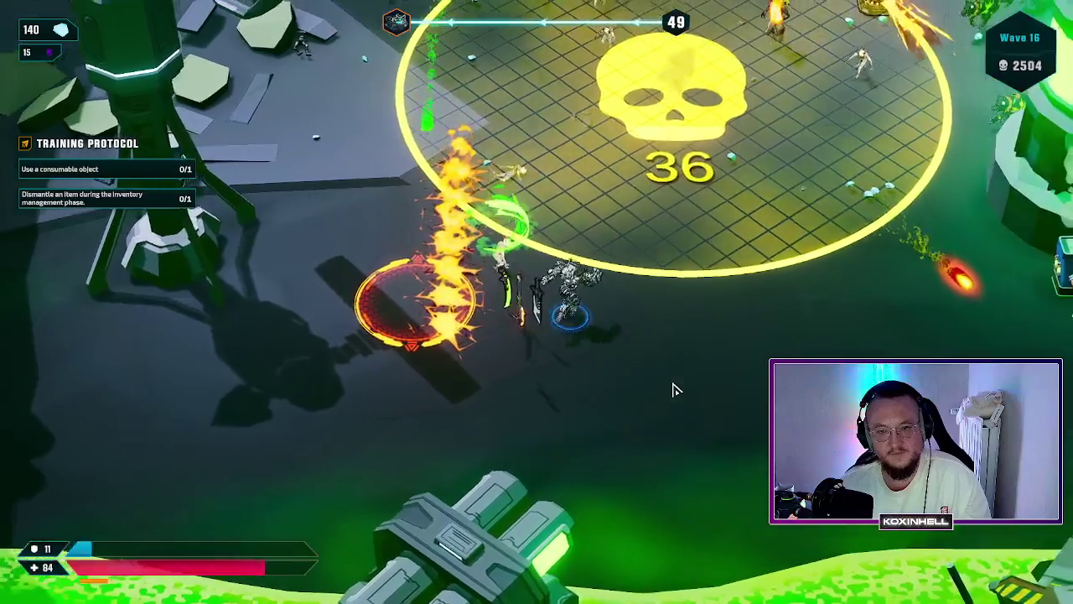
{"action": "key", "text": "w"}
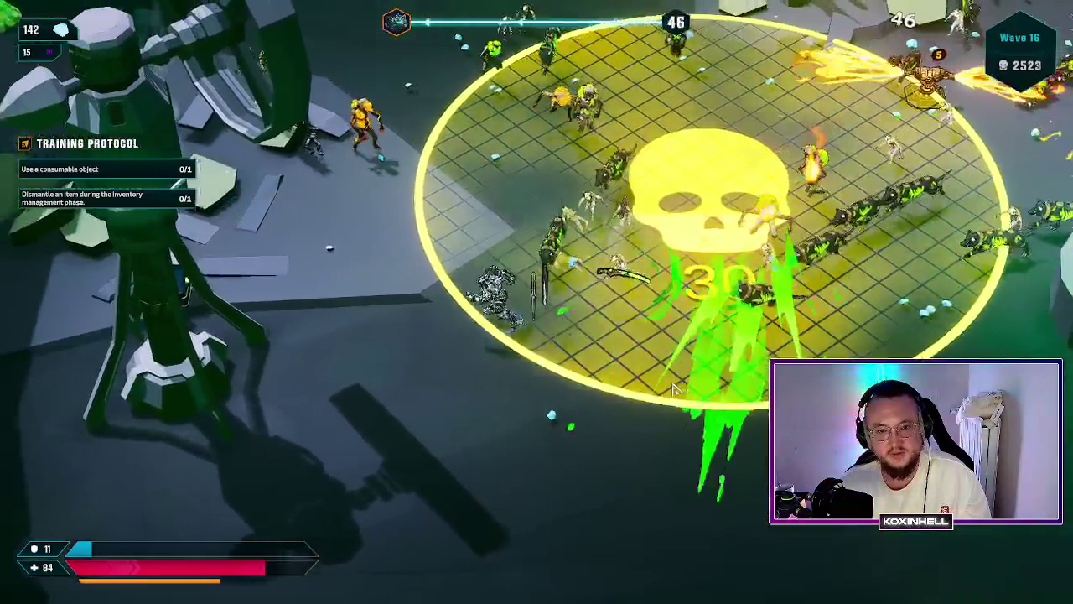
{"action": "key", "text": "s"}
{"action": "key", "text": "d"}
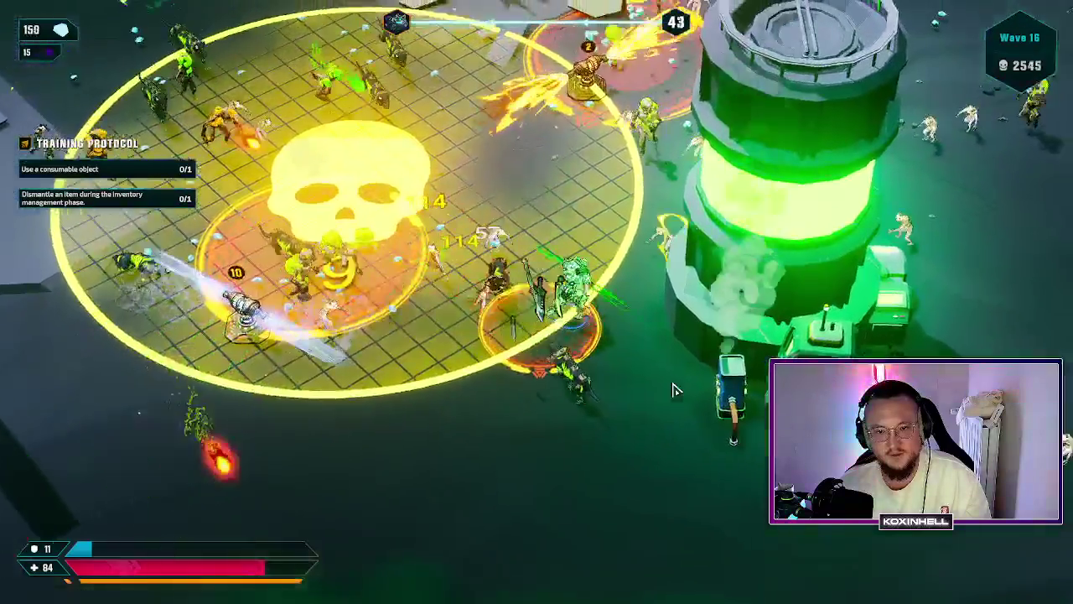
{"action": "key", "text": "w"}
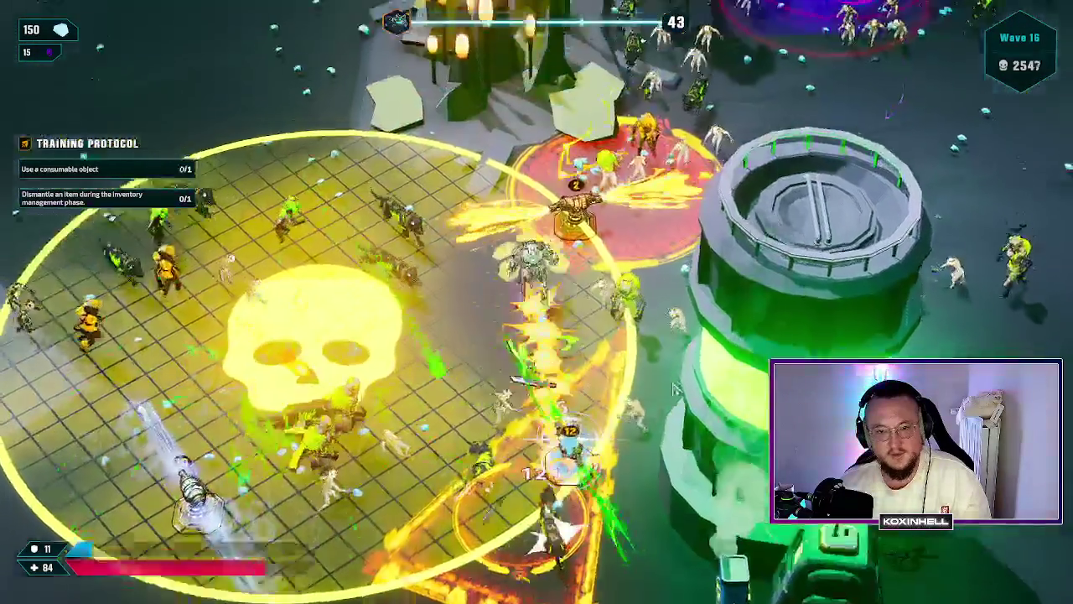
{"action": "key", "text": "s"}
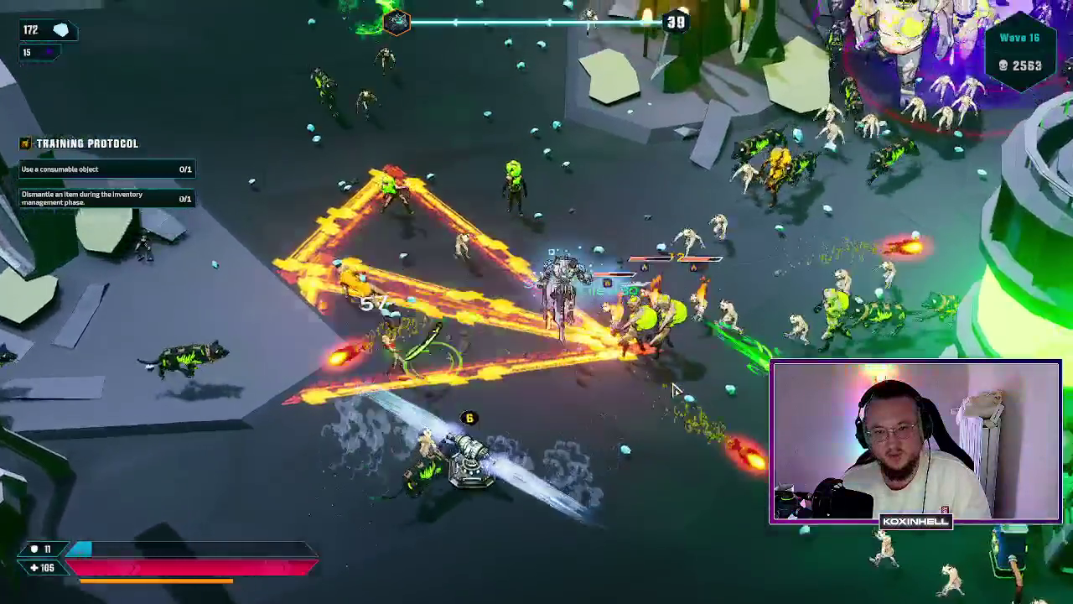
{"action": "key", "text": "w"}
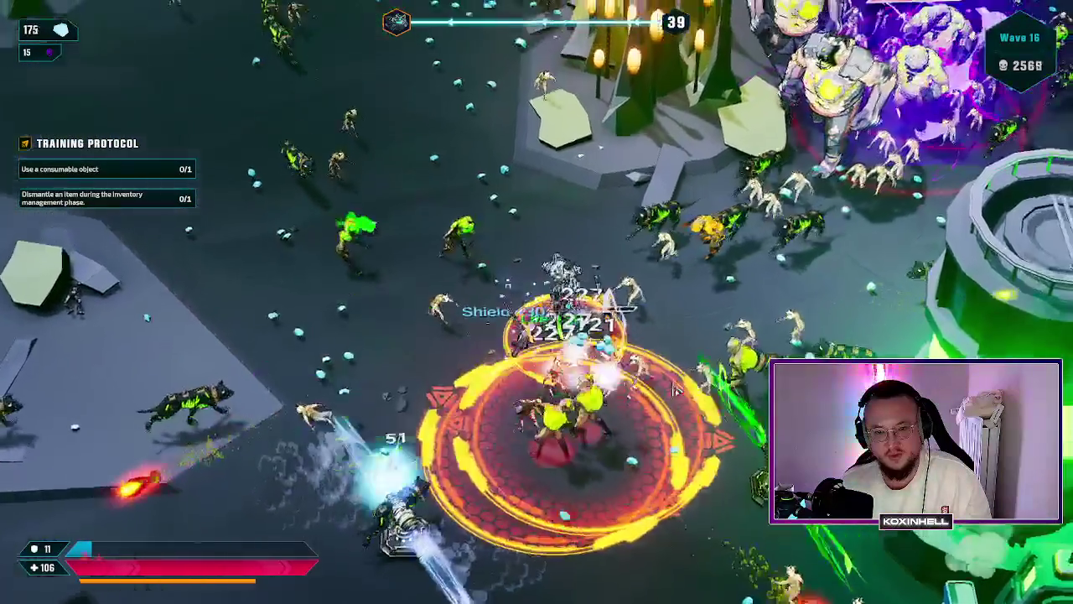
{"action": "key", "text": "w"}
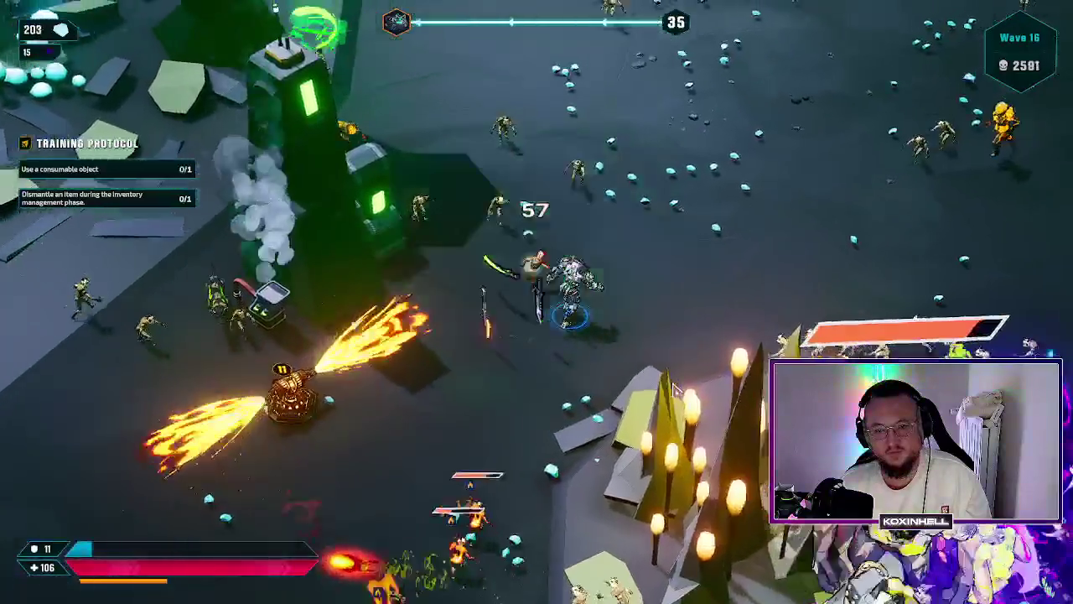
{"action": "key", "text": "d"}
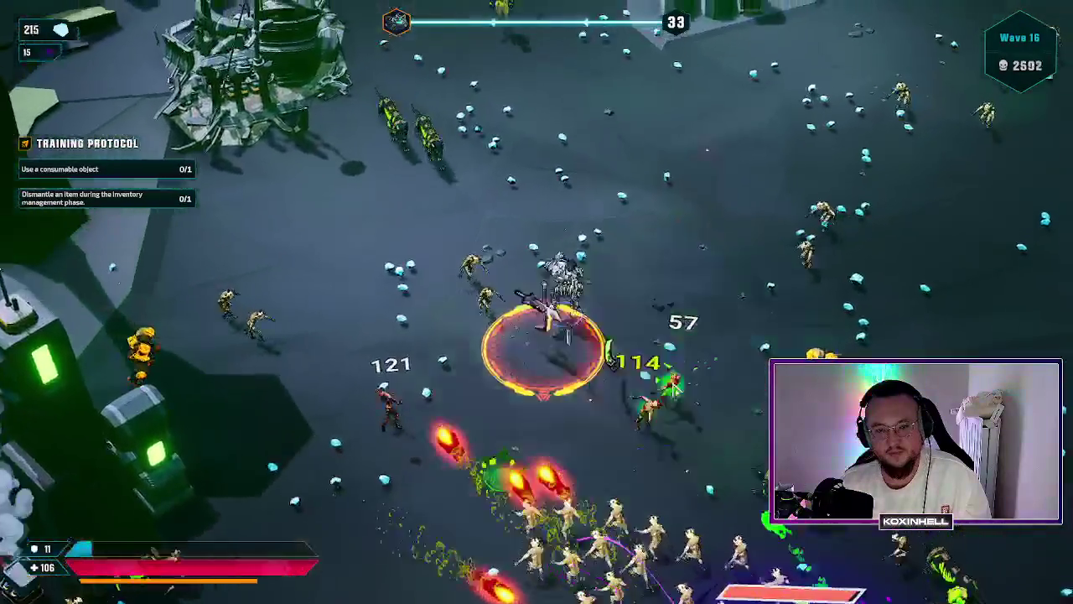
{"action": "key", "text": "w"}
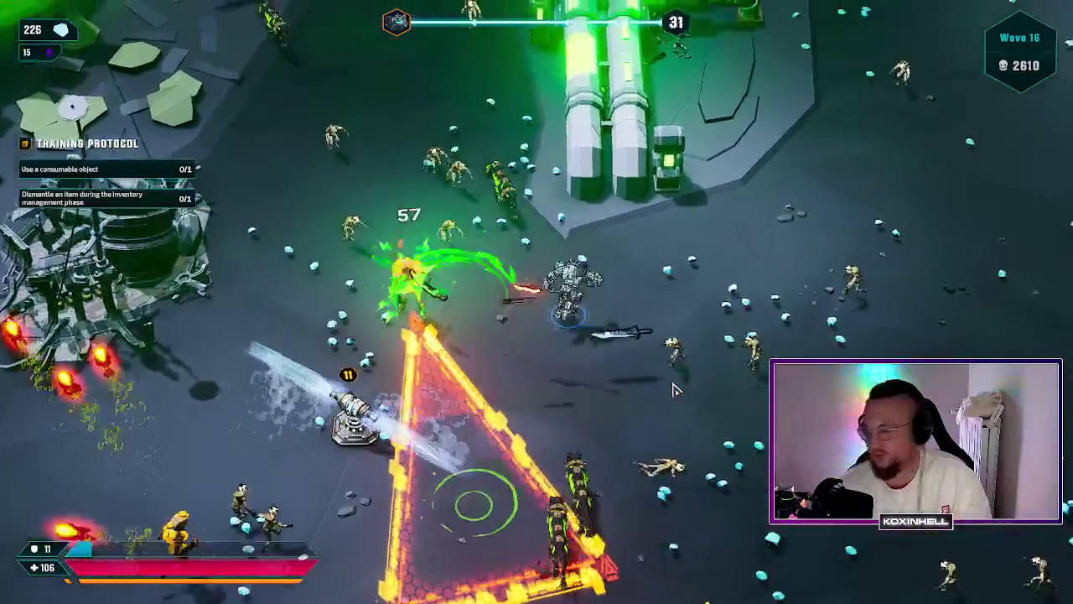
{"action": "key", "text": "w"}
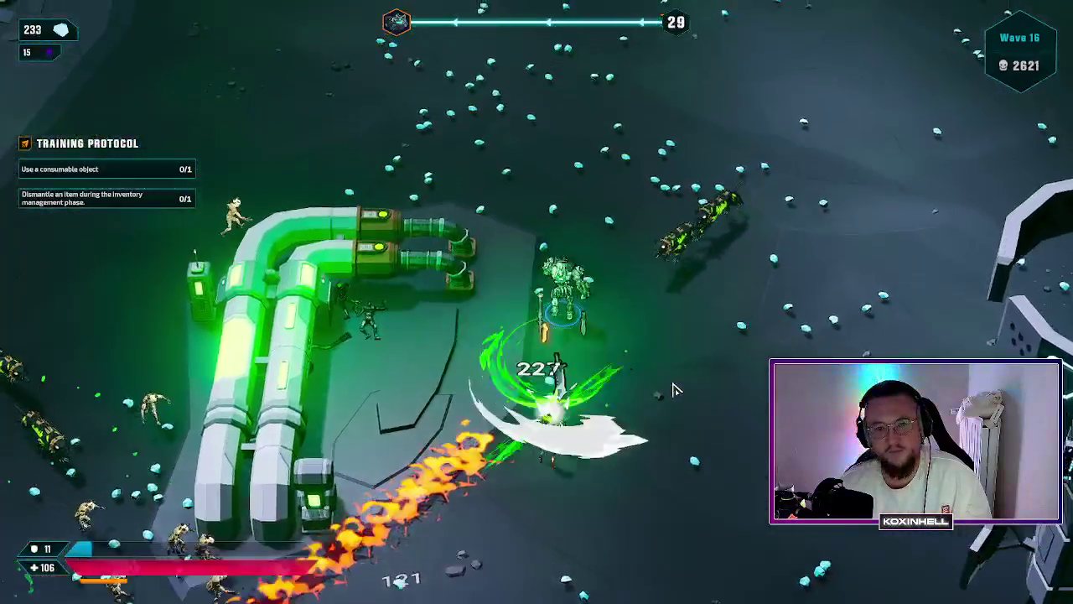
{"action": "key", "text": "w"}
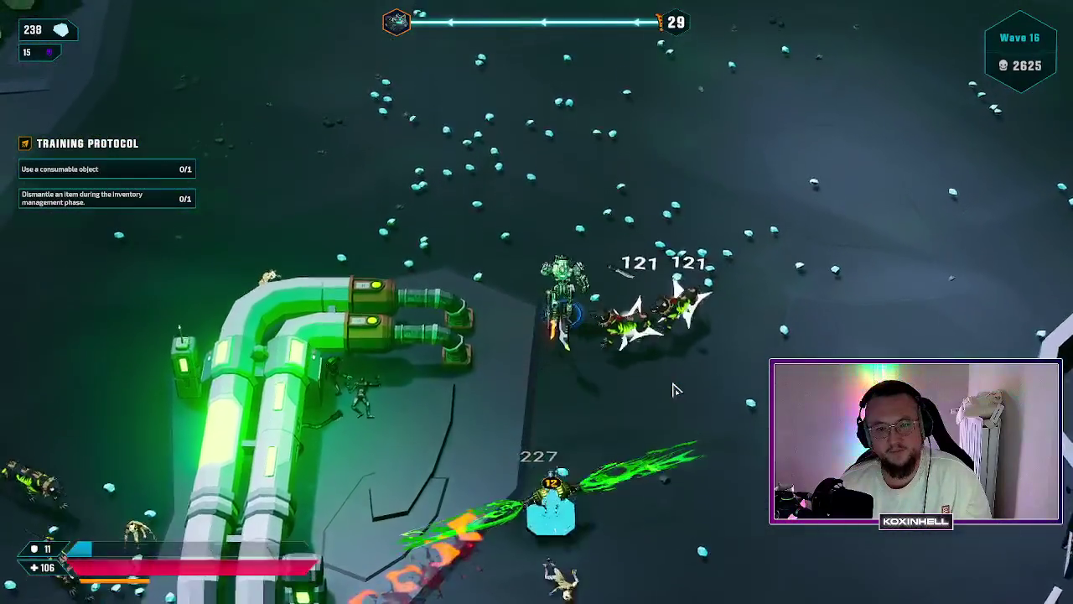
{"action": "key", "text": "w"}
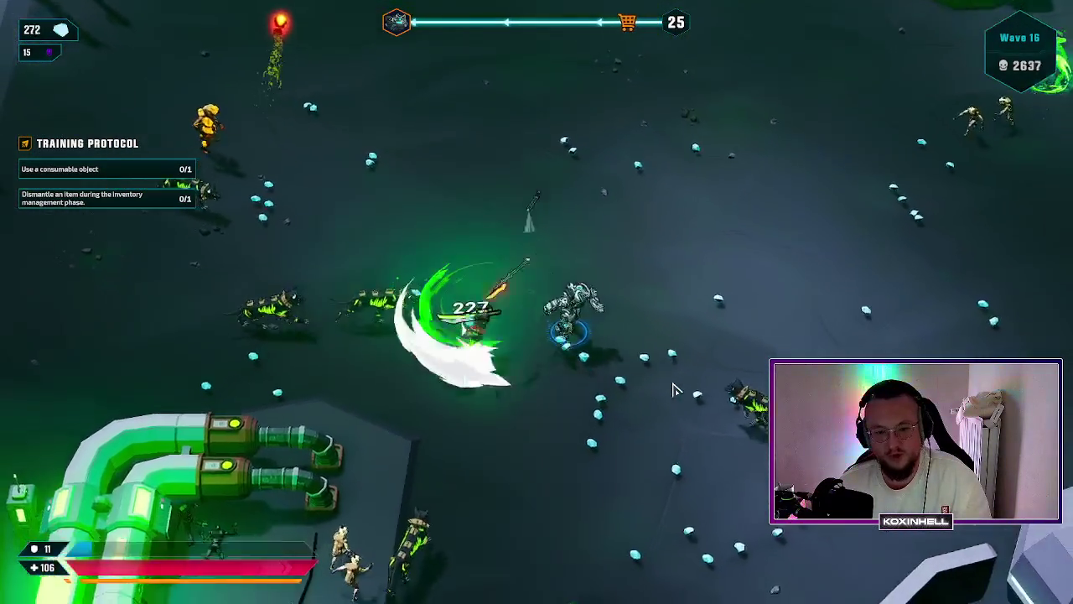
{"action": "key", "text": "d"}
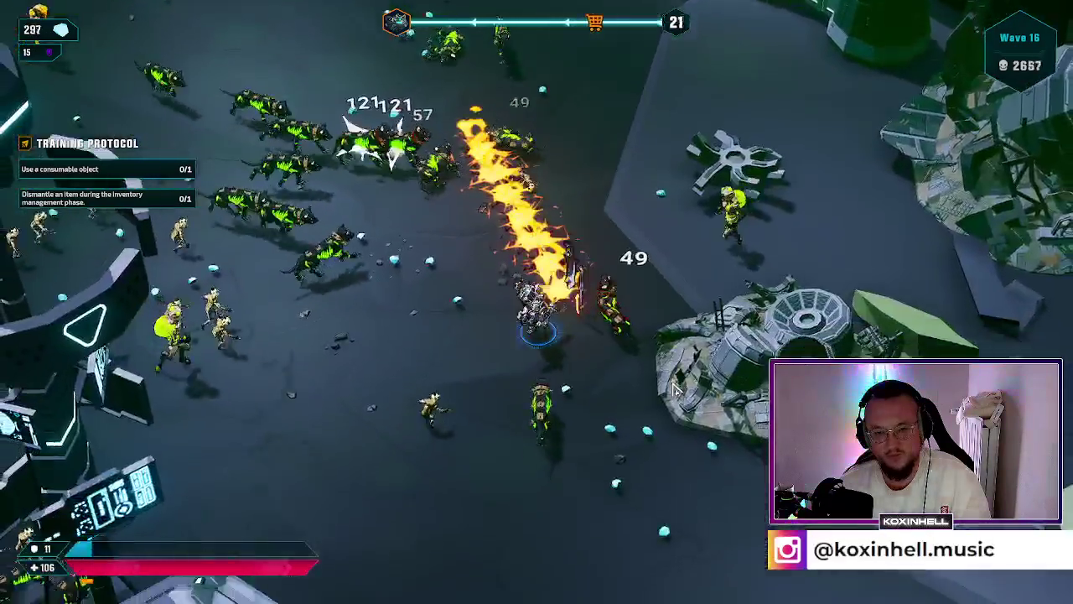
Step: Steer the character down and left past the reactor until the wave 16 timer ends
{"action": "key", "text": "s"}
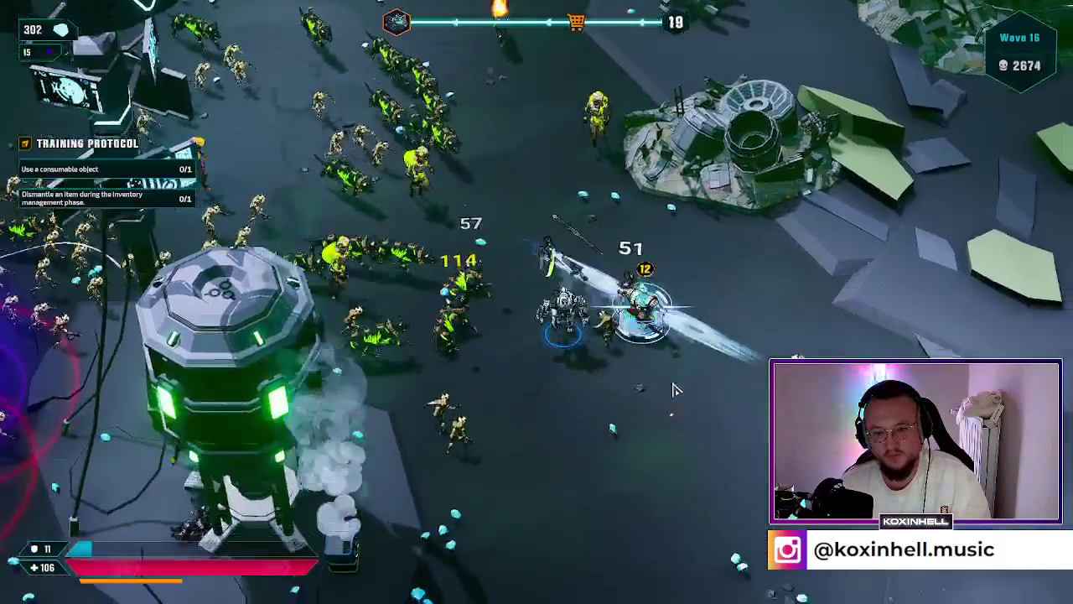
{"action": "key", "text": "s"}
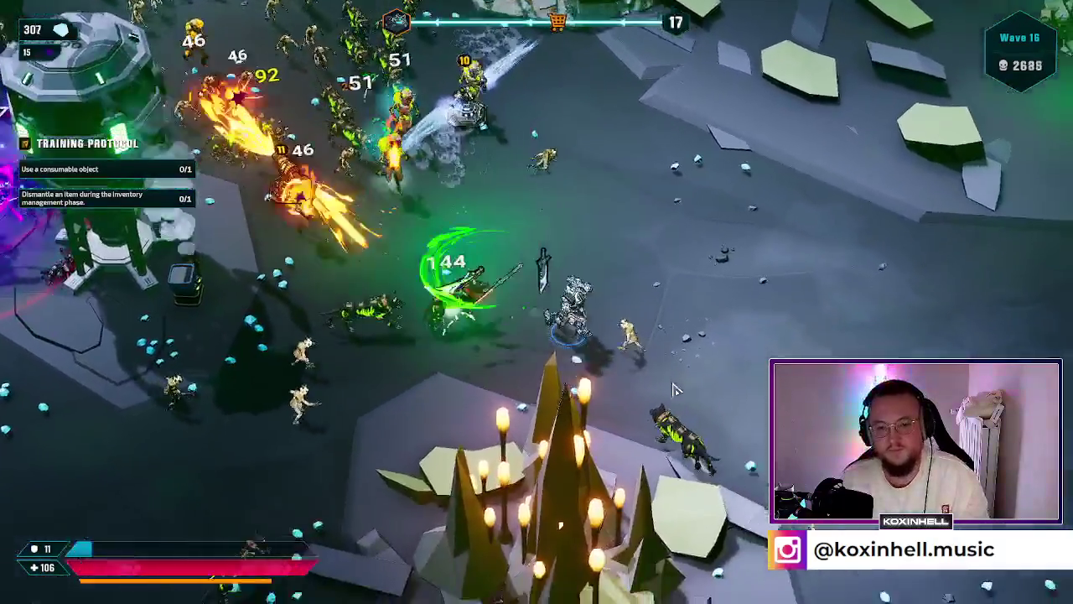
{"action": "key", "text": "s"}
{"action": "key", "text": "d"}
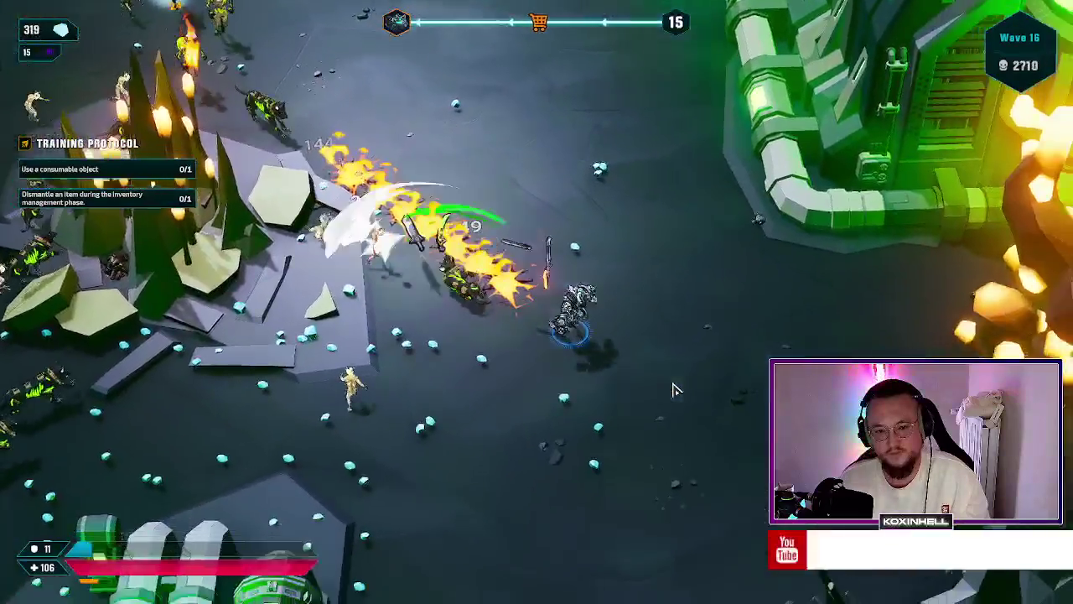
{"action": "key", "text": "s"}
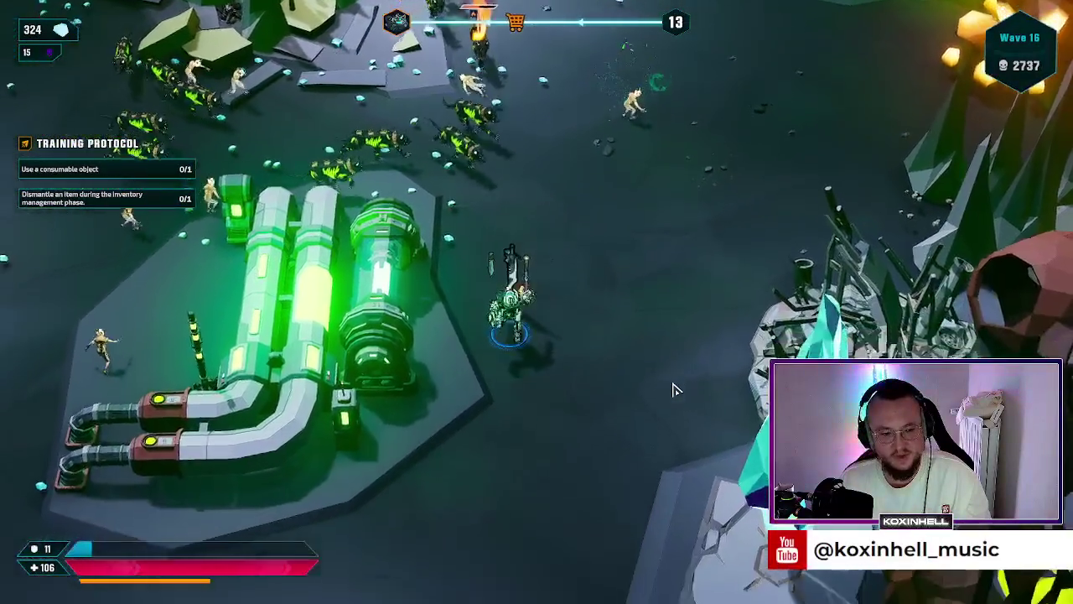
{"action": "key", "text": "a"}
{"action": "key", "text": "s"}
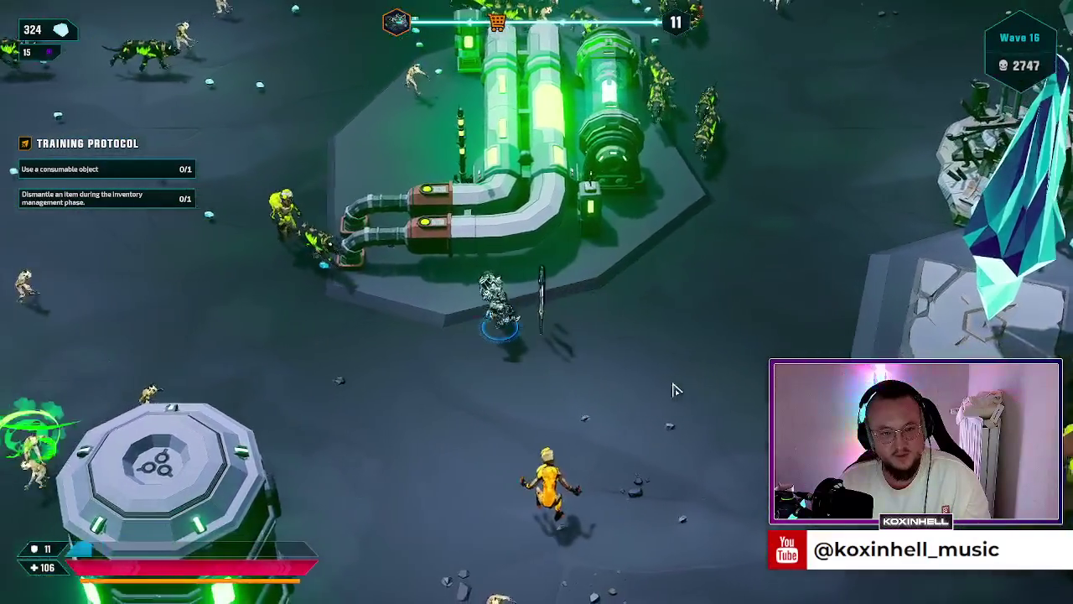
{"action": "key", "text": "a"}
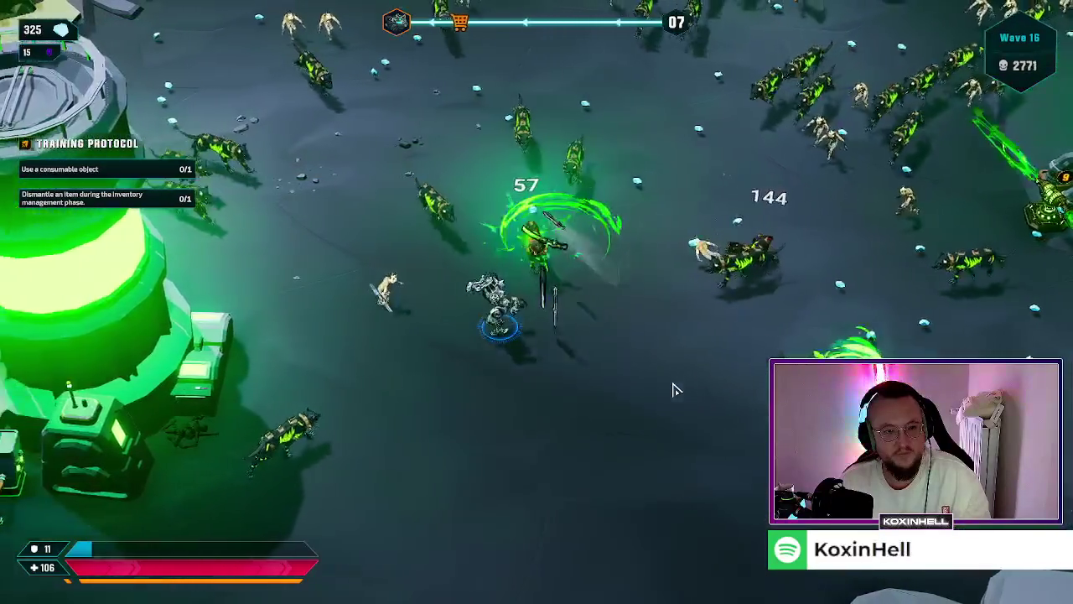
{"action": "key", "text": "a"}
{"action": "key", "text": "w"}
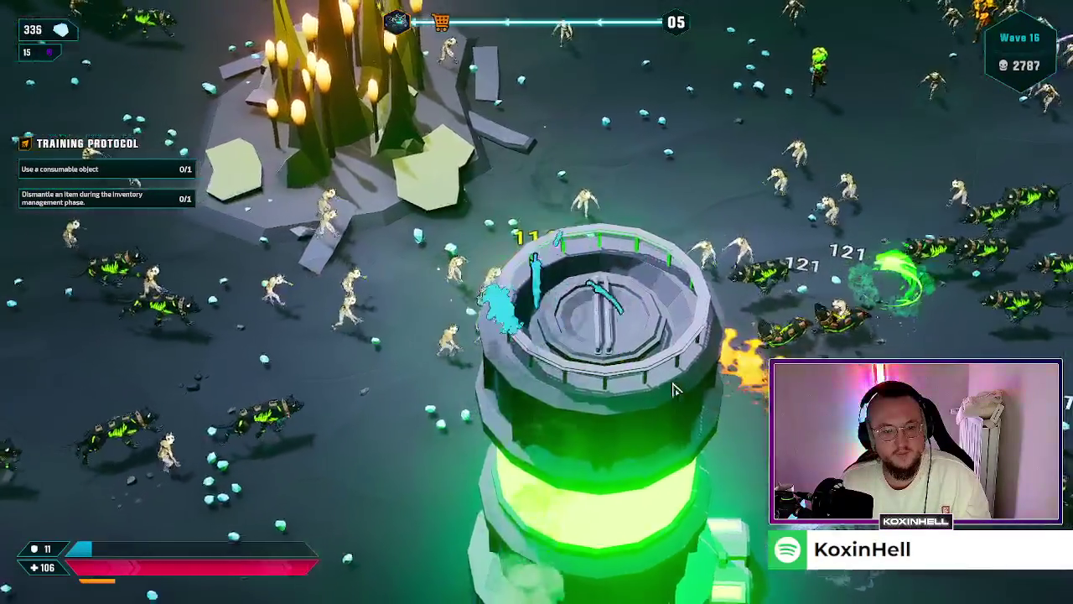
{"action": "key", "text": "s"}
{"action": "key", "text": "a"}
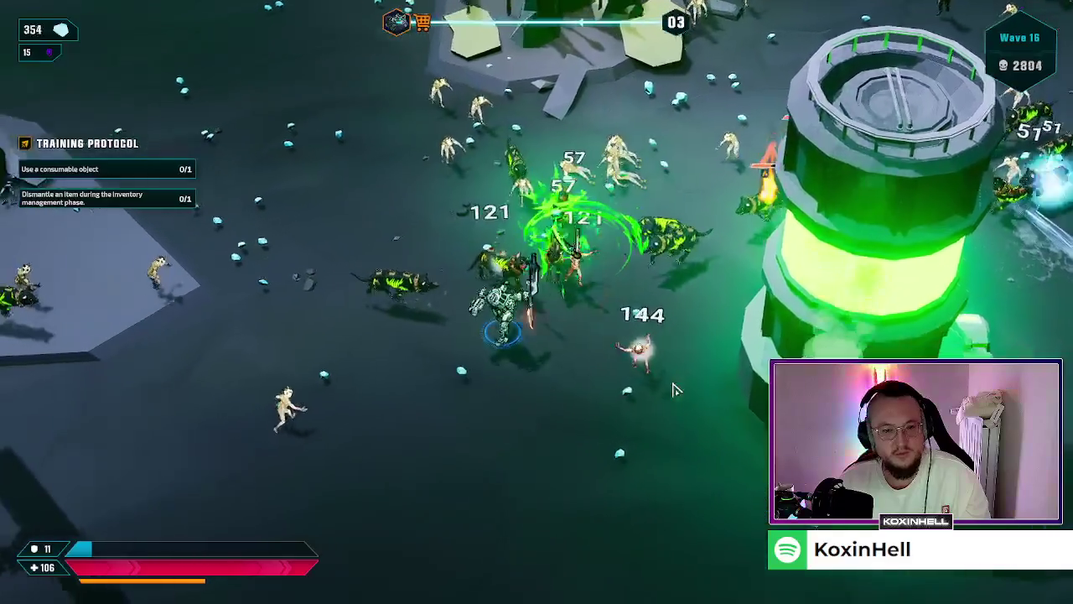
{"action": "key", "text": "a"}
{"action": "key", "text": "s"}
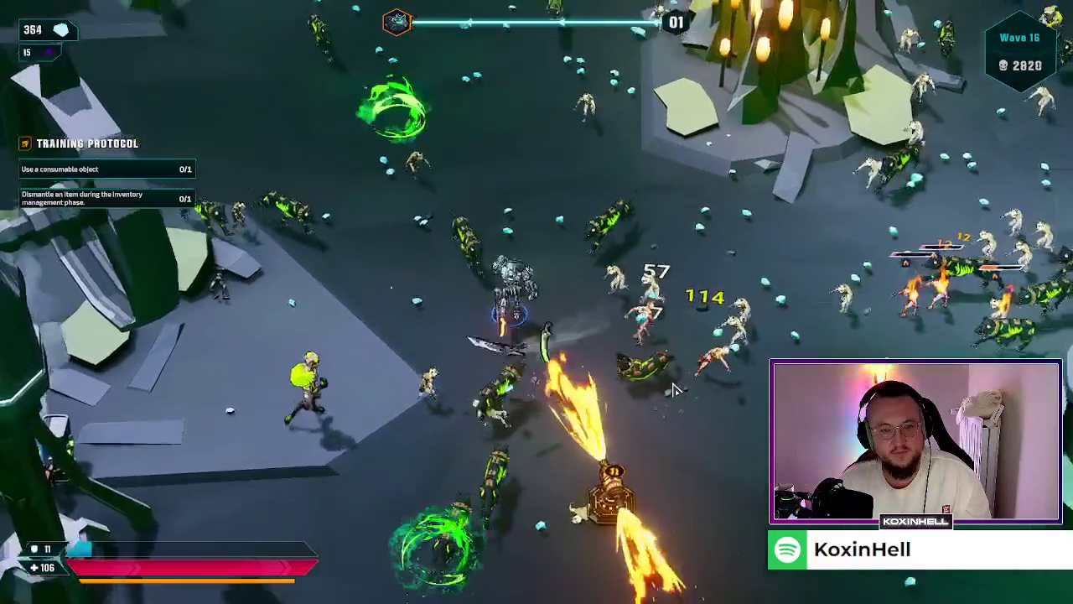
{"action": "mouse_move", "coordinate": [166, 415]}
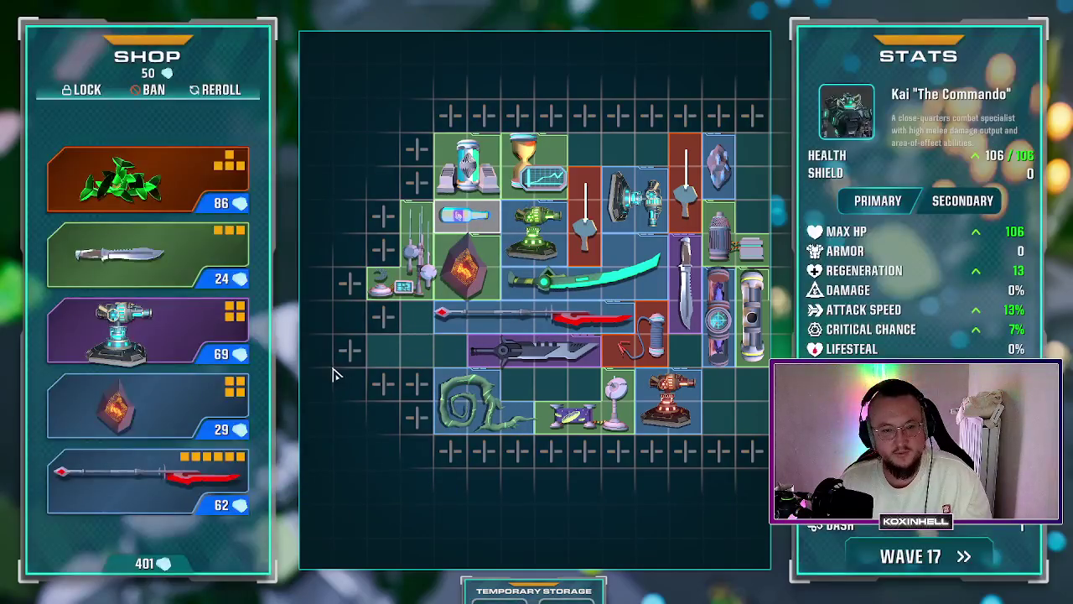
Step: Place the Ever Breaking Shard in the grid, shift the NightForge Ember bottom-right, add a second Ember
{"action": "mouse_move", "coordinate": [160, 210]}
{"action": "left_mouse_down"}
{"action": "mouse_move", "coordinate": [113, 186]}
{"action": "mouse_move", "coordinate": [428, 333]}
{"action": "left_mouse_up"}
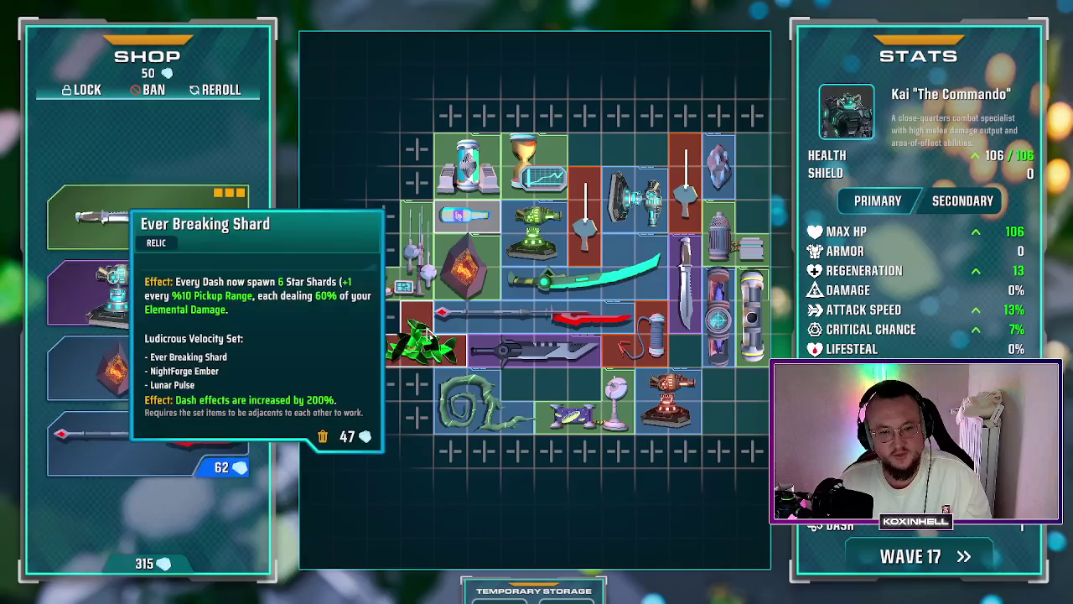
{"action": "mouse_move", "coordinate": [426, 285]}
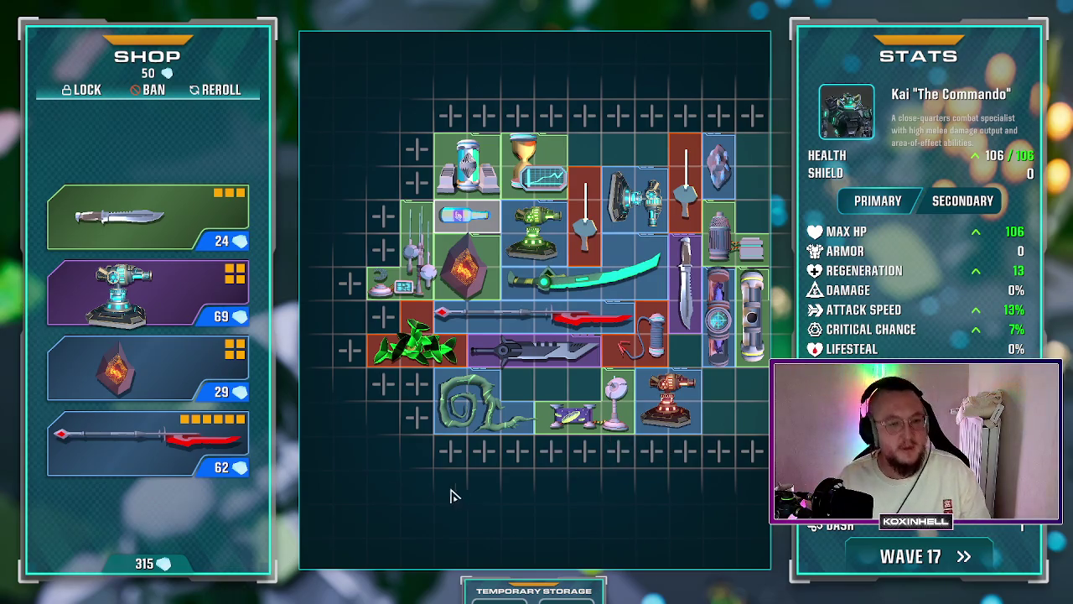
{"action": "mouse_move", "coordinate": [123, 357]}
{"action": "mouse_move", "coordinate": [466, 261]}
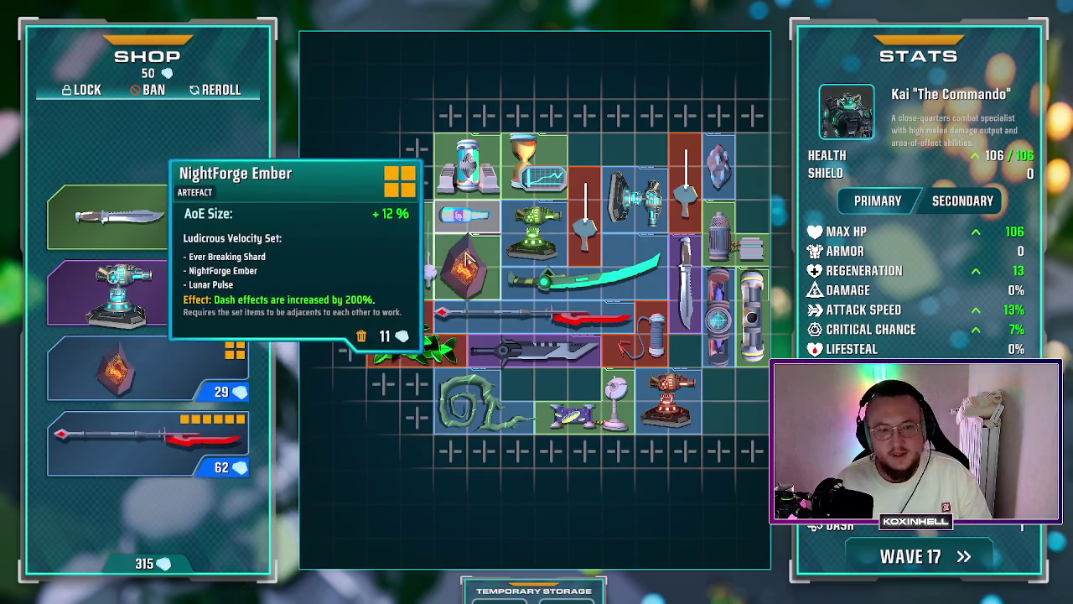
{"action": "mouse_move", "coordinate": [143, 379]}
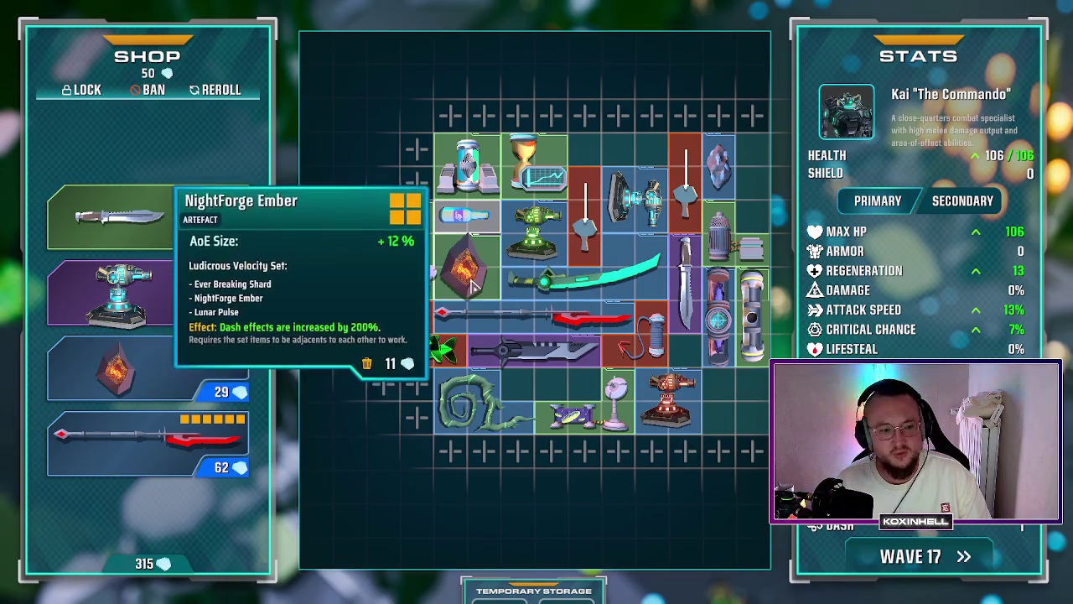
{"action": "mouse_move", "coordinate": [486, 270]}
{"action": "left_mouse_down"}
{"action": "mouse_move", "coordinate": [419, 323]}
{"action": "mouse_move", "coordinate": [733, 402]}
{"action": "left_mouse_up"}
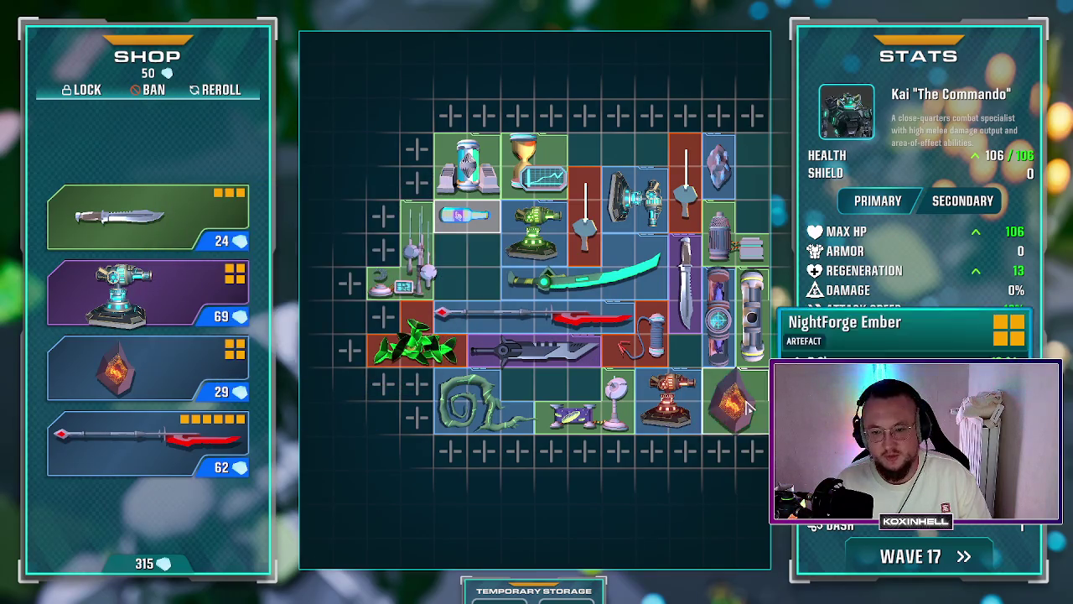
{"action": "mouse_move", "coordinate": [153, 366]}
{"action": "left_mouse_down"}
{"action": "mouse_move", "coordinate": [479, 247]}
{"action": "mouse_move", "coordinate": [469, 265]}
{"action": "left_mouse_up"}
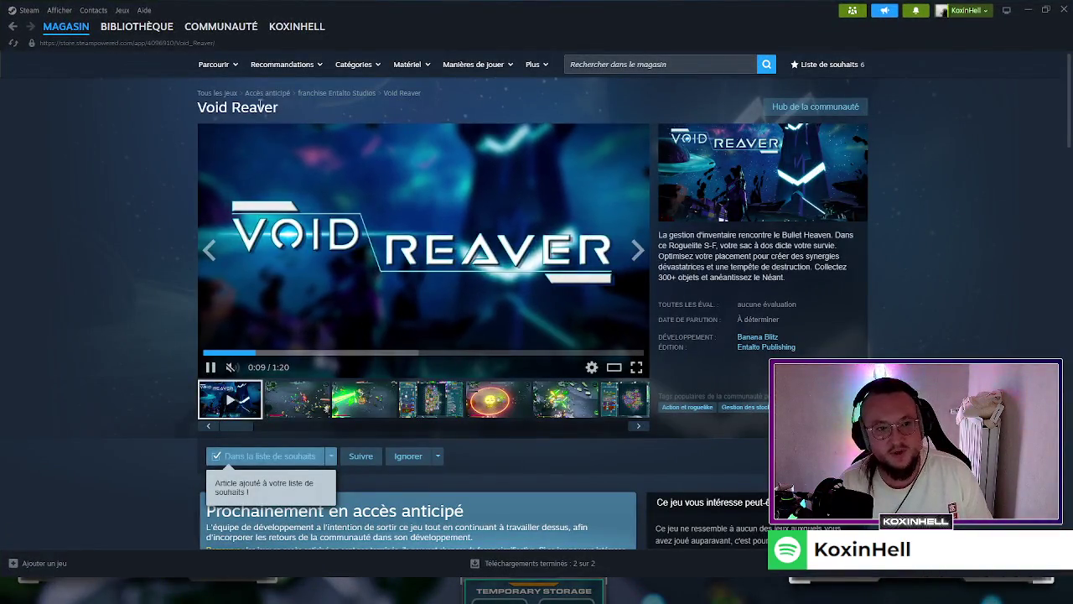
Step: Scroll down and back up through the Void Reaver Steam store page
{"action": "scroll", "coordinate": [525, 304], "scroll_direction": "down", "scroll_amount": 5}
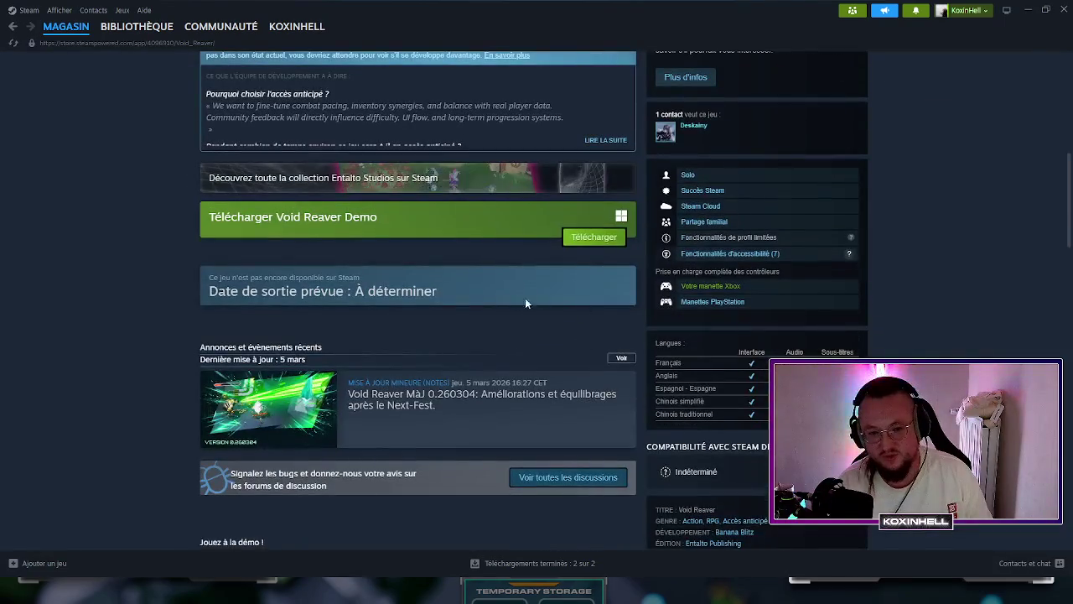
{"action": "scroll", "coordinate": [567, 335], "scroll_direction": "down", "scroll_amount": 1}
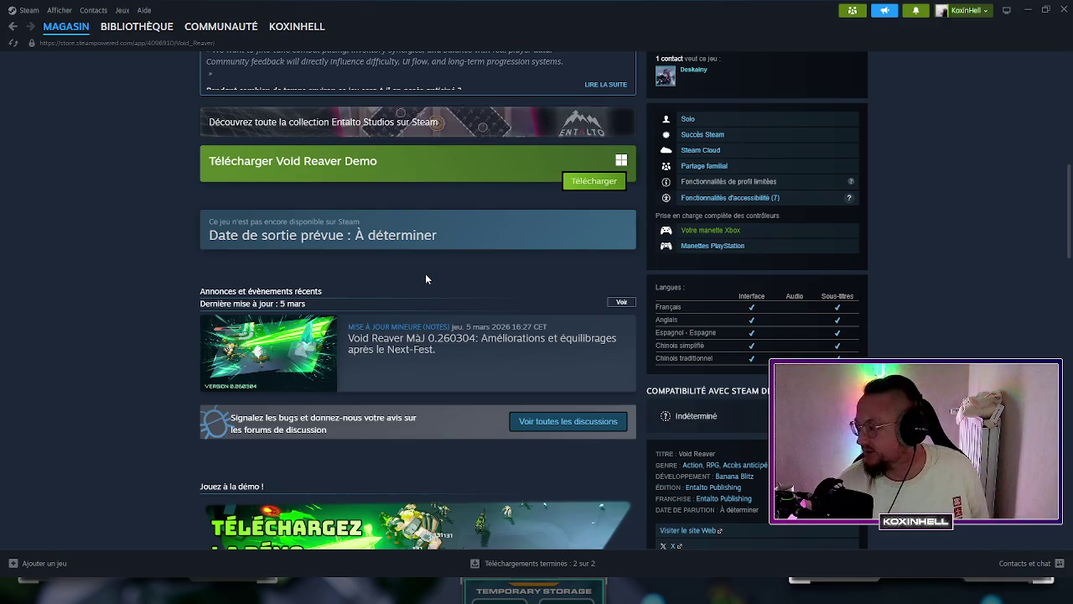
{"action": "scroll", "coordinate": [635, 375], "scroll_direction": "up", "scroll_amount": 1}
{"action": "scroll", "coordinate": [645, 352], "scroll_direction": "up", "scroll_amount": 5}
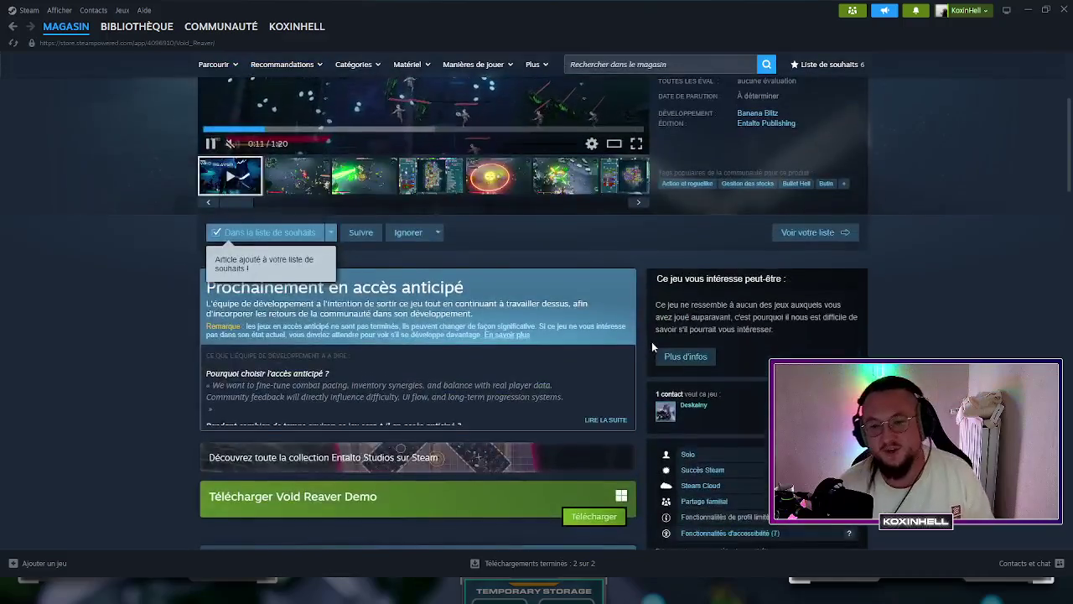
{"action": "scroll", "coordinate": [937, 319], "scroll_direction": "down", "scroll_amount": 2}
{"action": "scroll", "coordinate": [939, 319], "scroll_direction": "up", "scroll_amount": 1}
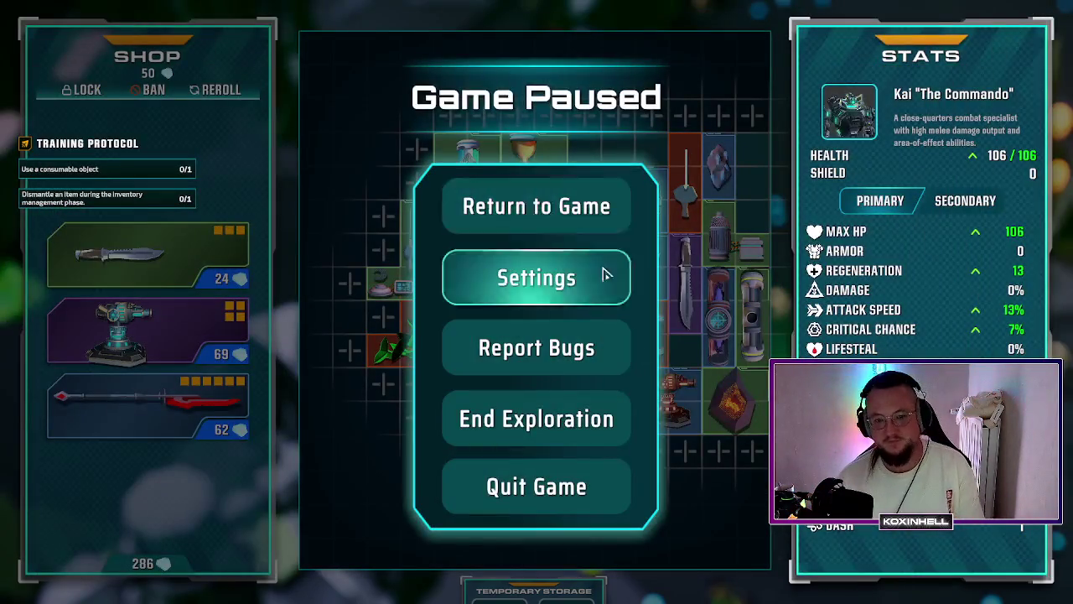
Step: Resume the game, merge the shop's Inferno Lance into the grid lance, and reroll the shop
{"action": "left_click", "coordinate": [536, 206]}
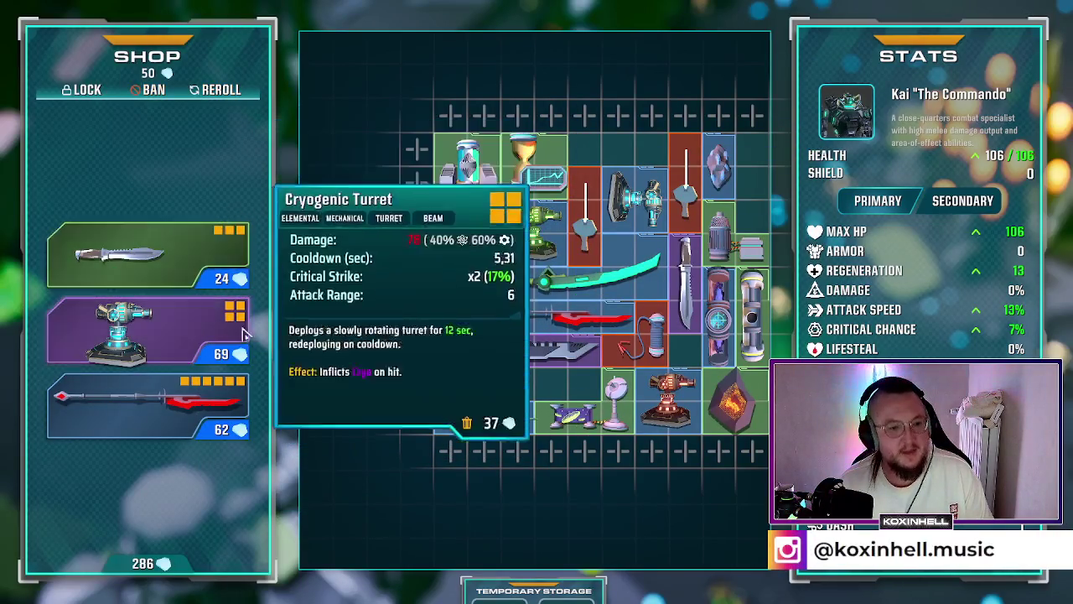
{"action": "mouse_move", "coordinate": [155, 415]}
{"action": "mouse_move", "coordinate": [171, 417]}
{"action": "left_mouse_down"}
{"action": "mouse_move", "coordinate": [547, 313]}
{"action": "mouse_move", "coordinate": [590, 318]}
{"action": "mouse_move", "coordinate": [557, 320]}
{"action": "left_mouse_up"}
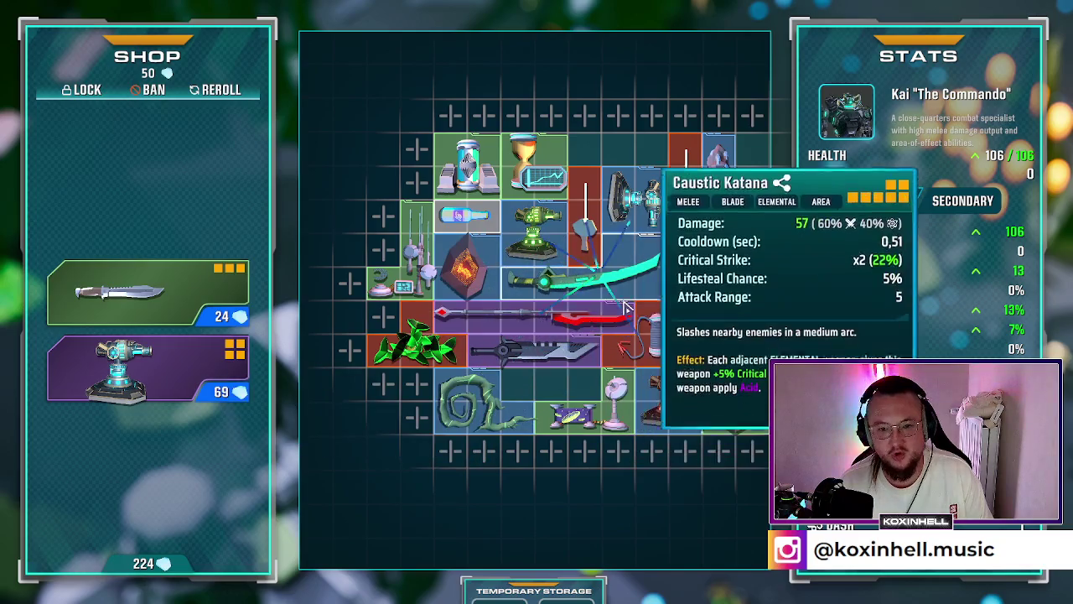
{"action": "mouse_move", "coordinate": [612, 317]}
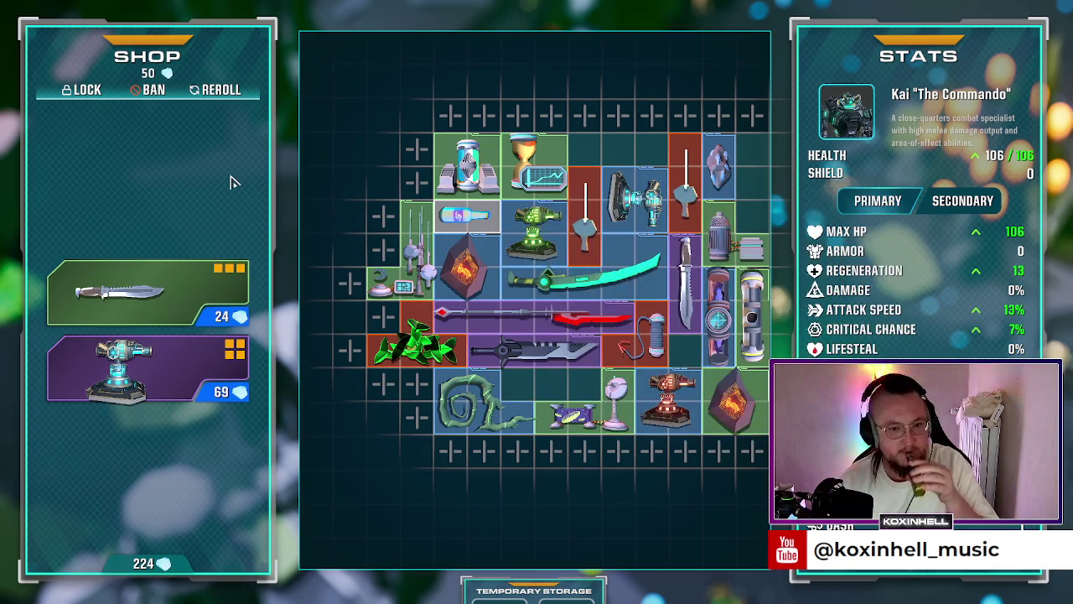
{"action": "left_click", "coordinate": [215, 91]}
Step: Buy two top grid slots, fit the Buzzblade into them, and start wave 17
{"action": "mouse_move", "coordinate": [177, 280]}
{"action": "mouse_move", "coordinate": [150, 329]}
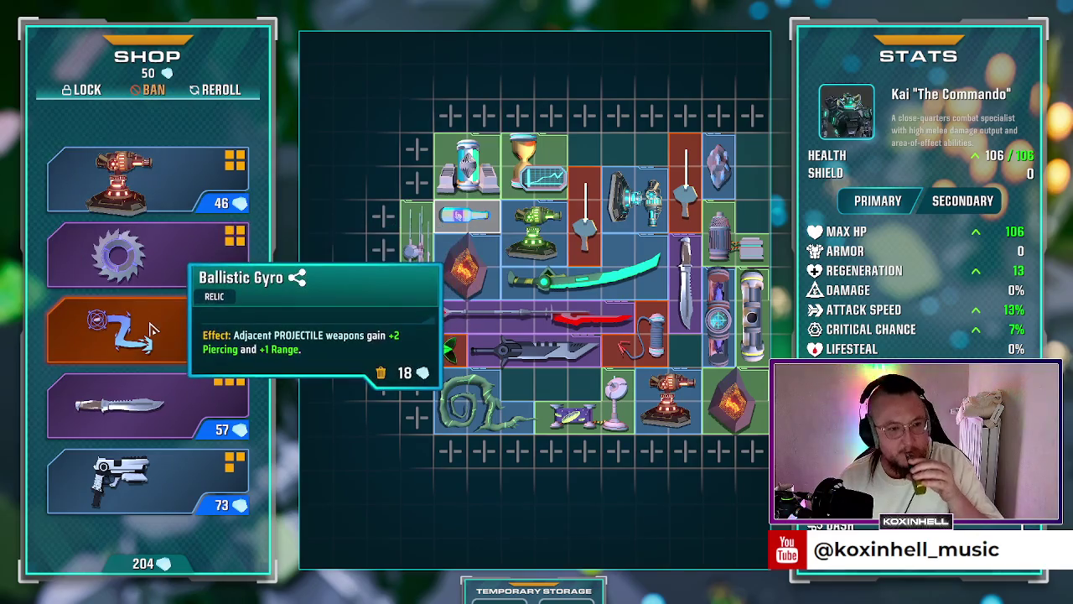
{"action": "mouse_move", "coordinate": [121, 262]}
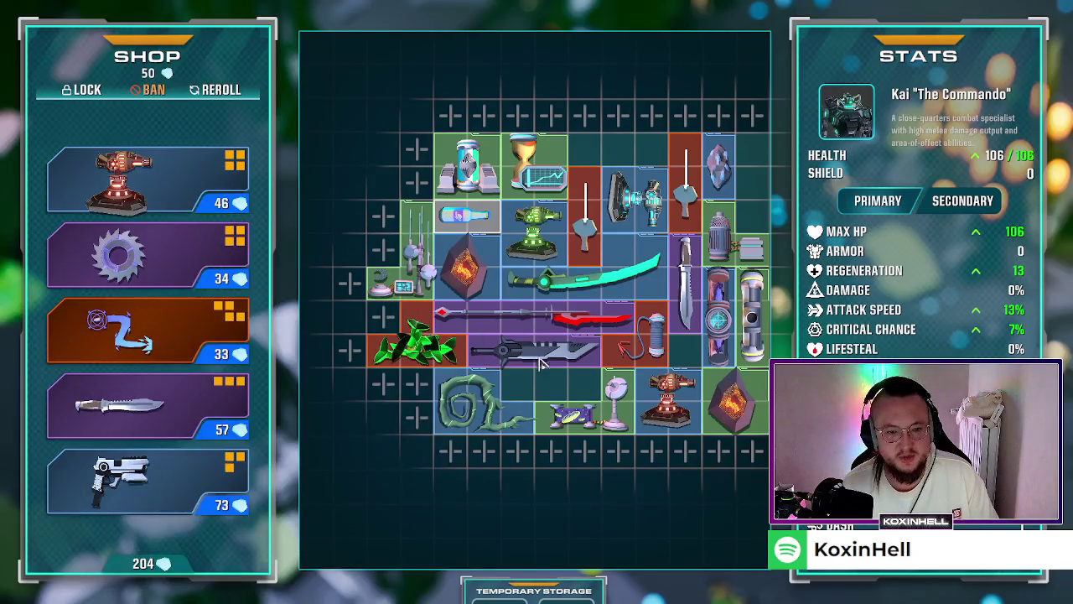
{"action": "mouse_move", "coordinate": [542, 238]}
{"action": "left_click", "coordinate": [586, 115]}
{"action": "left_click", "coordinate": [619, 115]}
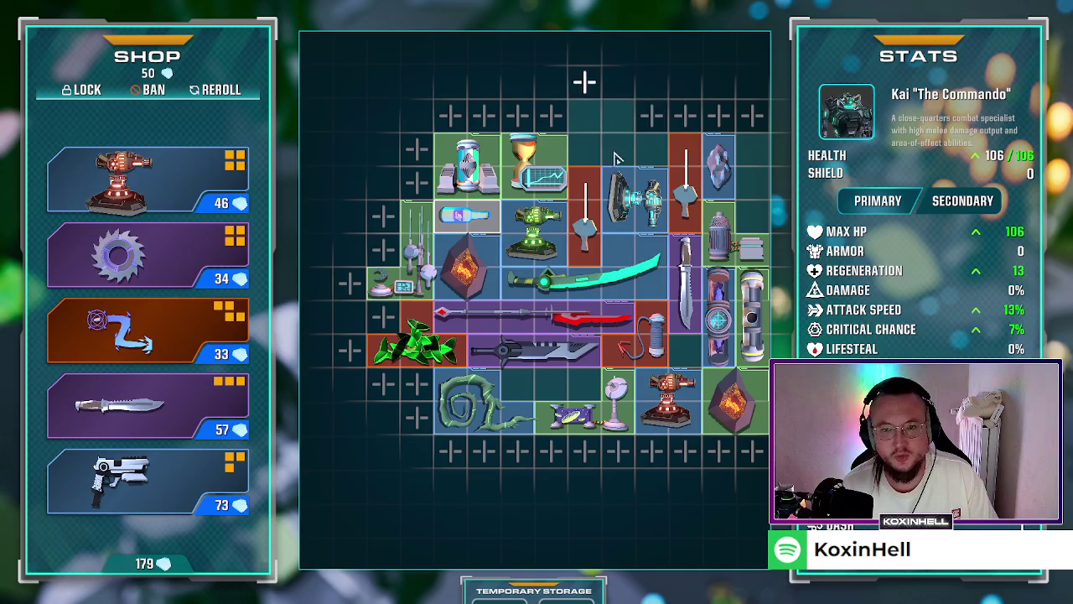
{"action": "mouse_move", "coordinate": [206, 383]}
{"action": "left_click_drag", "start_coordinate": [159, 262], "coordinate": [616, 110]}
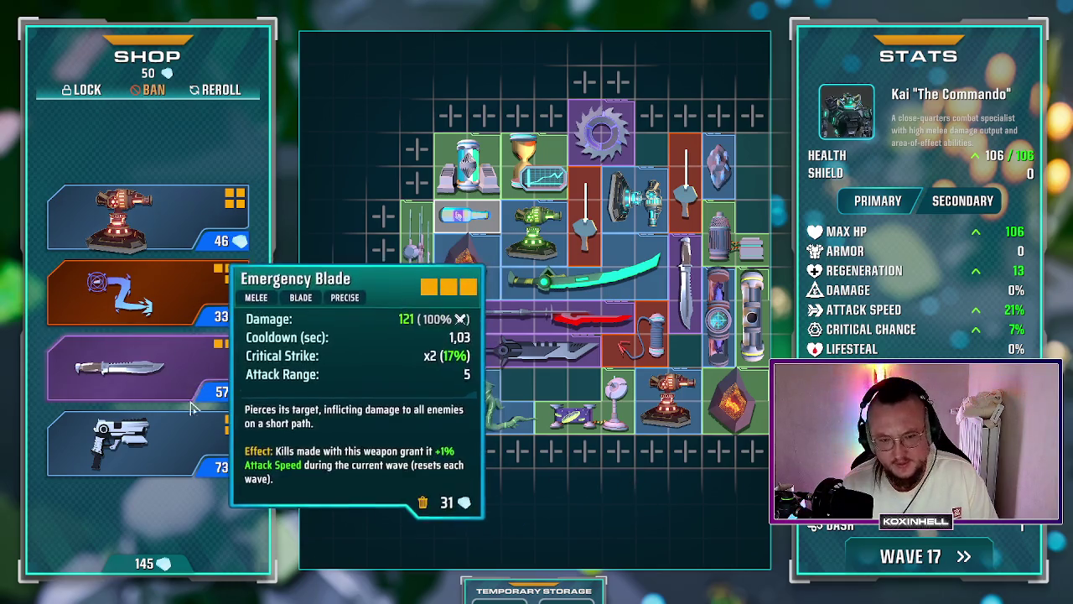
{"action": "mouse_move", "coordinate": [305, 468]}
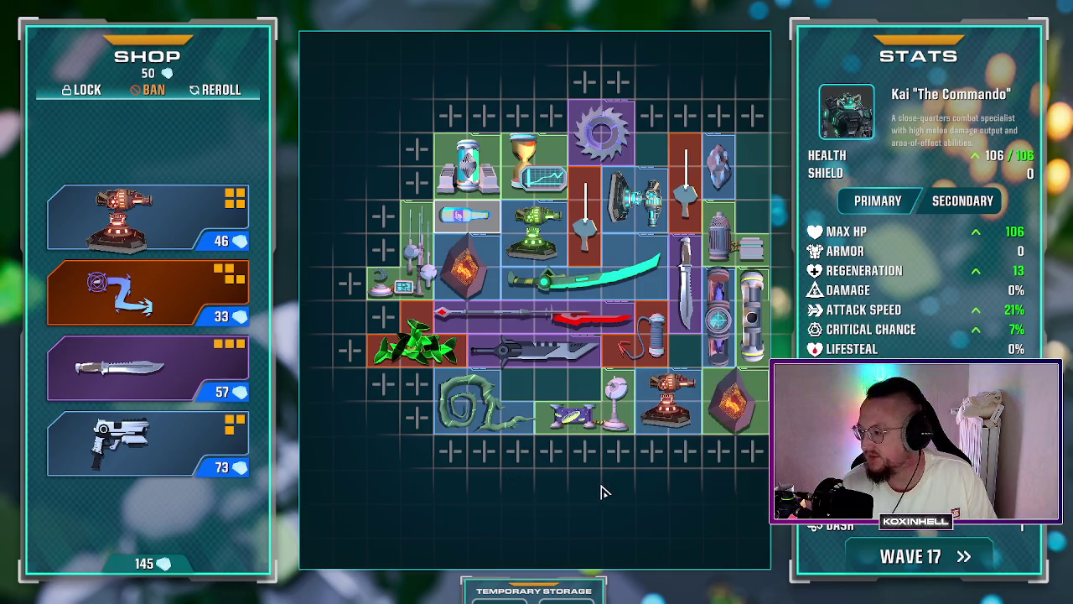
{"action": "left_click", "coordinate": [909, 562]}
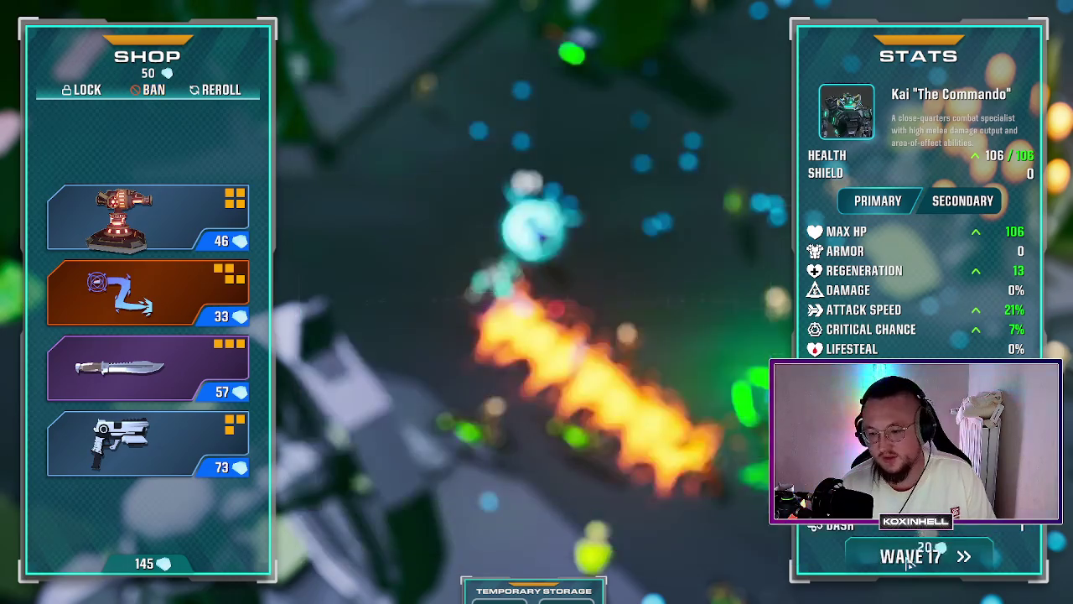
Step: Steer the commando north through the horde past the pipes, then right and down away from enemies
{"action": "key", "text": "w"}
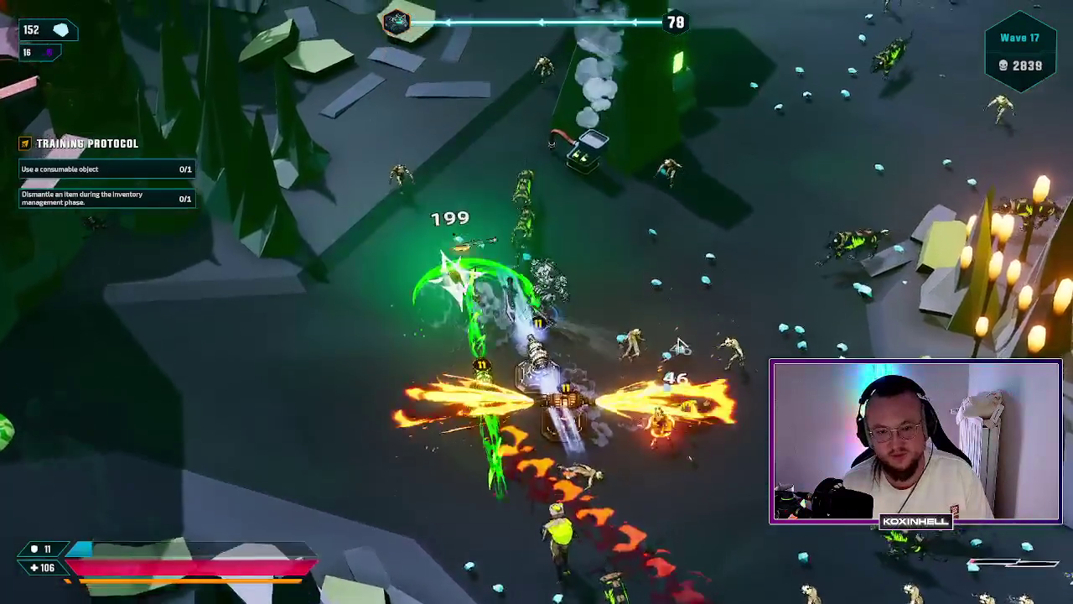
{"action": "key", "text": "w"}
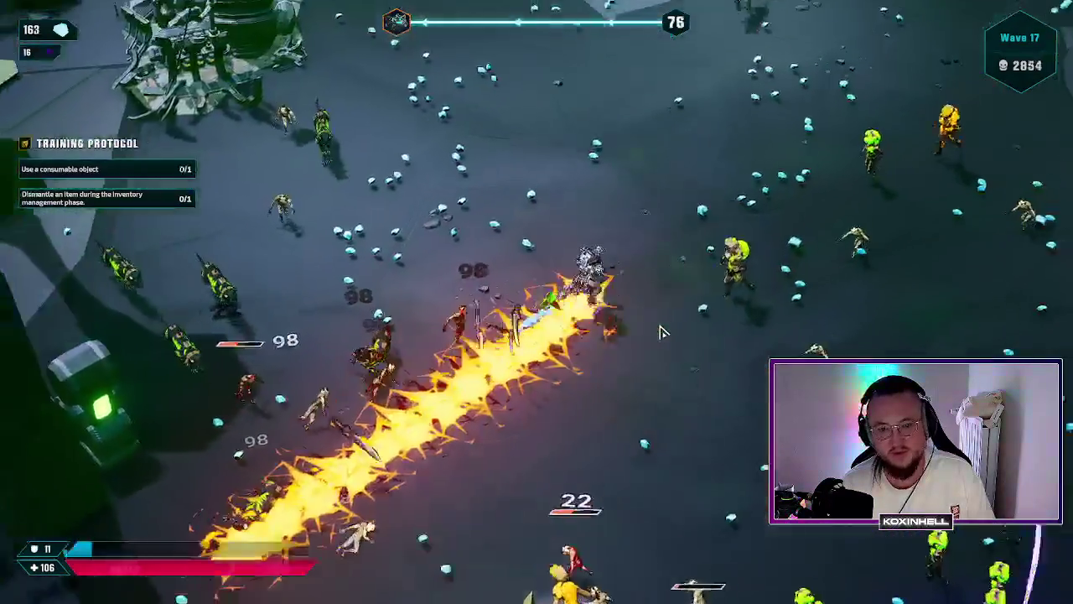
{"action": "key", "text": "w"}
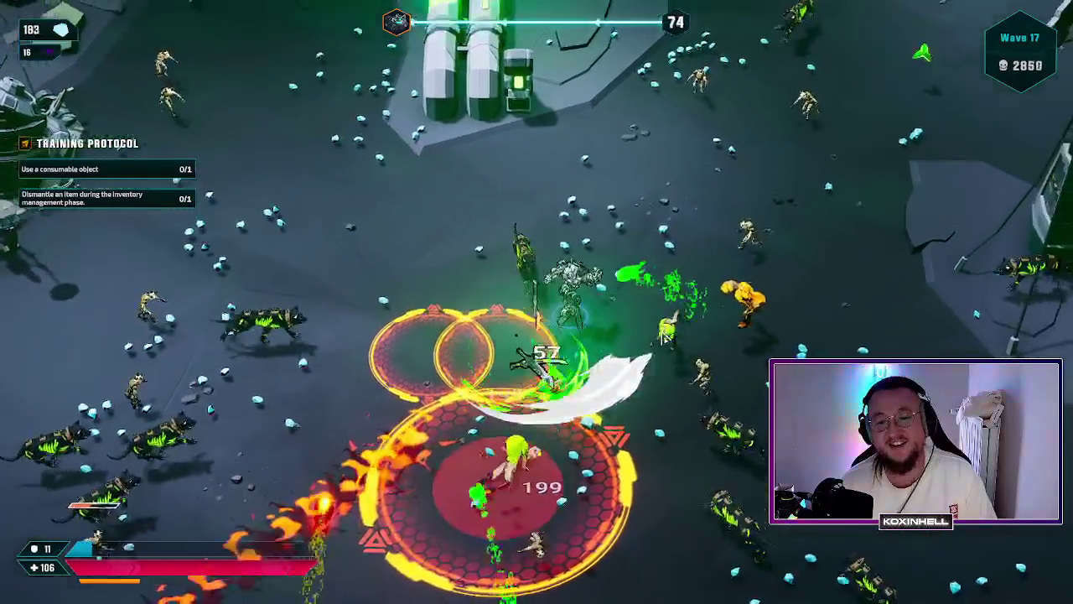
{"action": "key", "text": "w"}
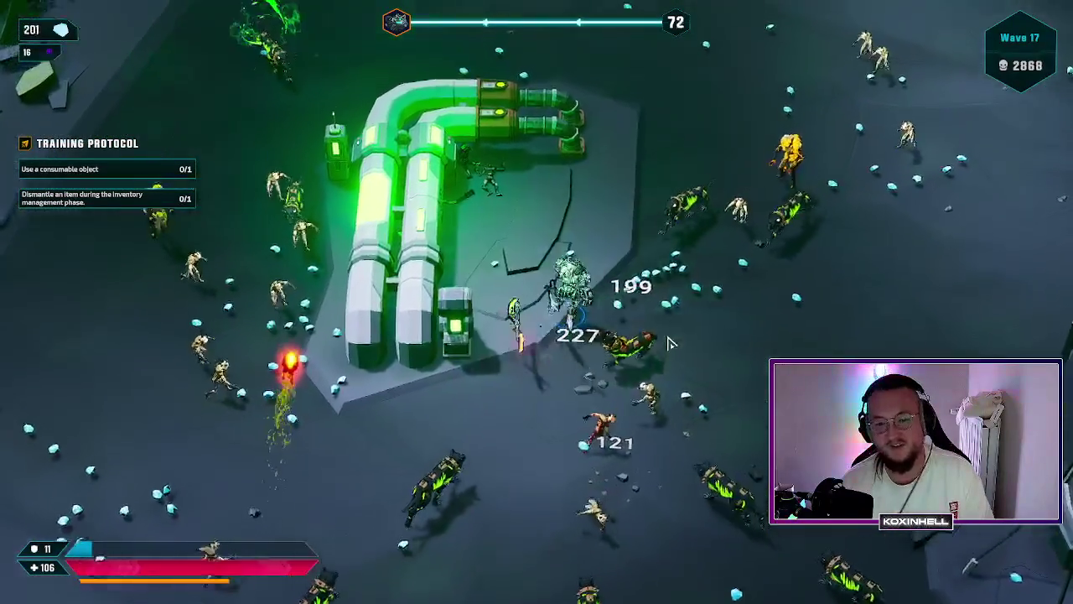
{"action": "key", "text": "w"}
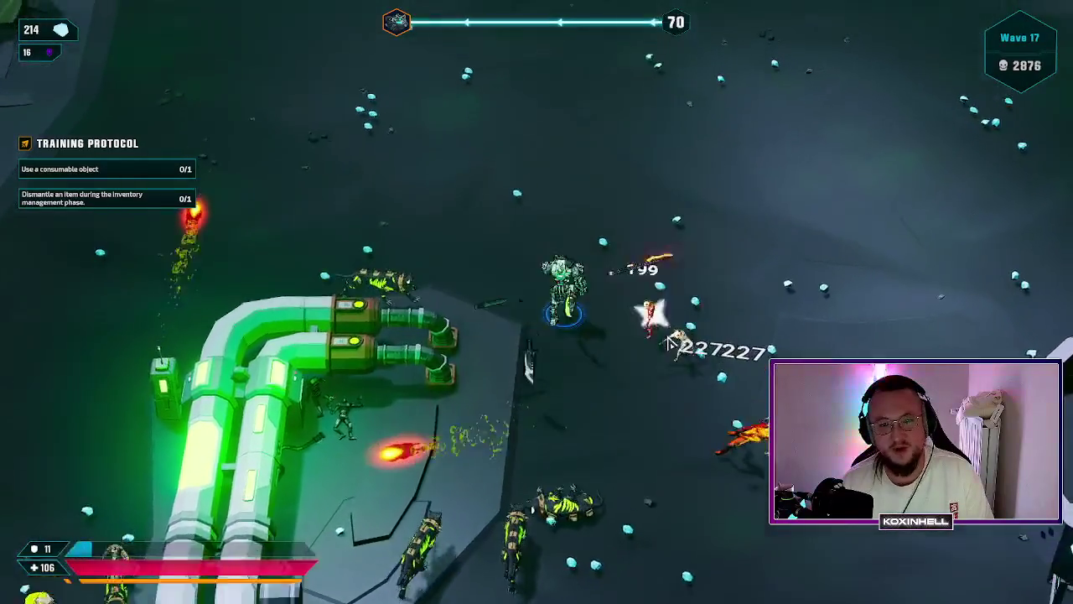
{"action": "key", "text": "w"}
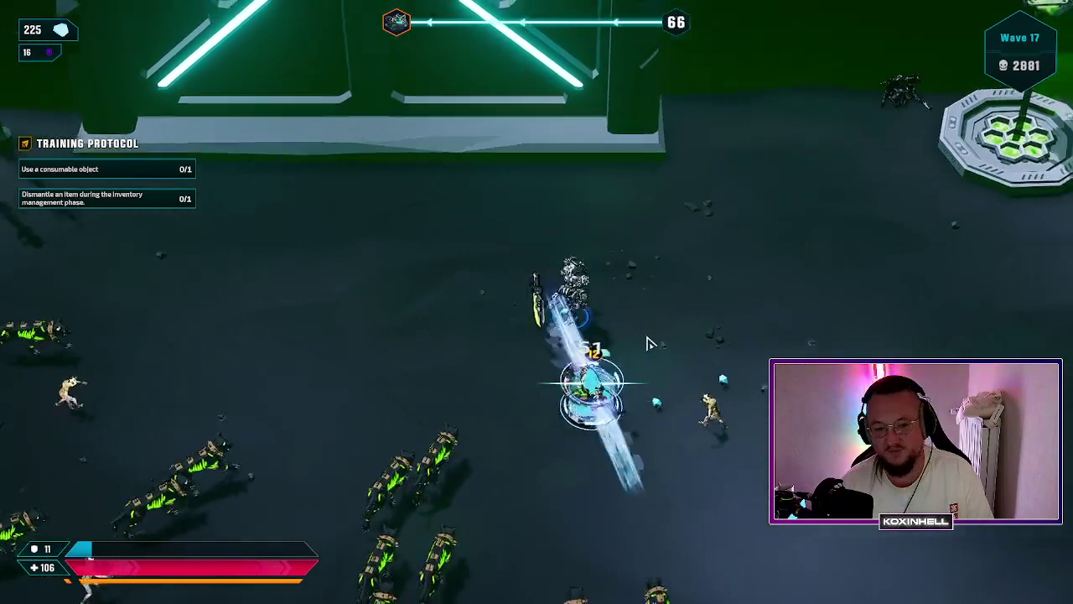
{"action": "key", "text": "d"}
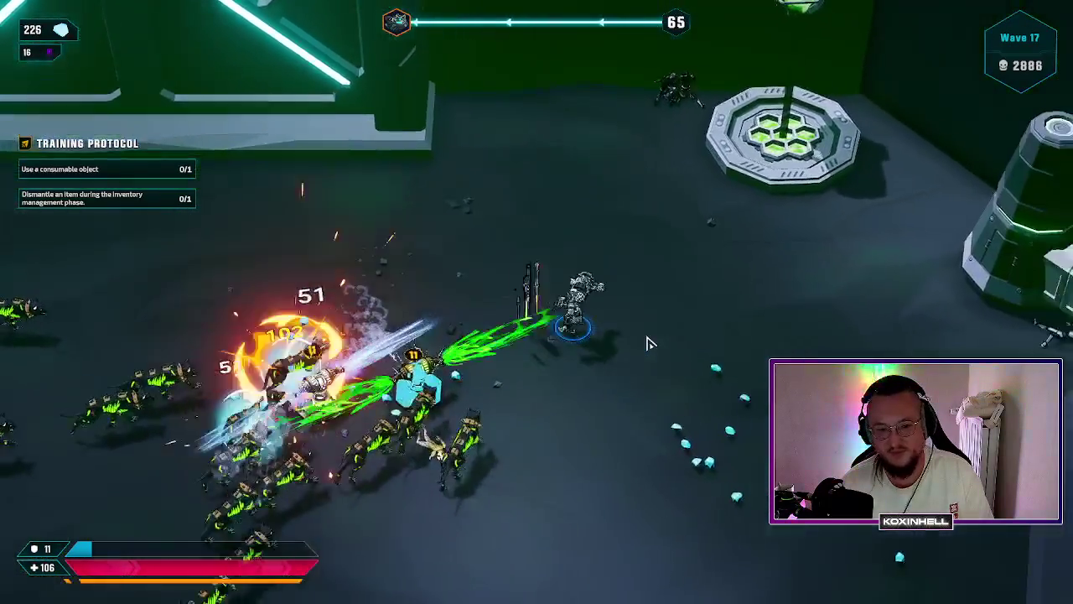
{"action": "key", "text": "d"}
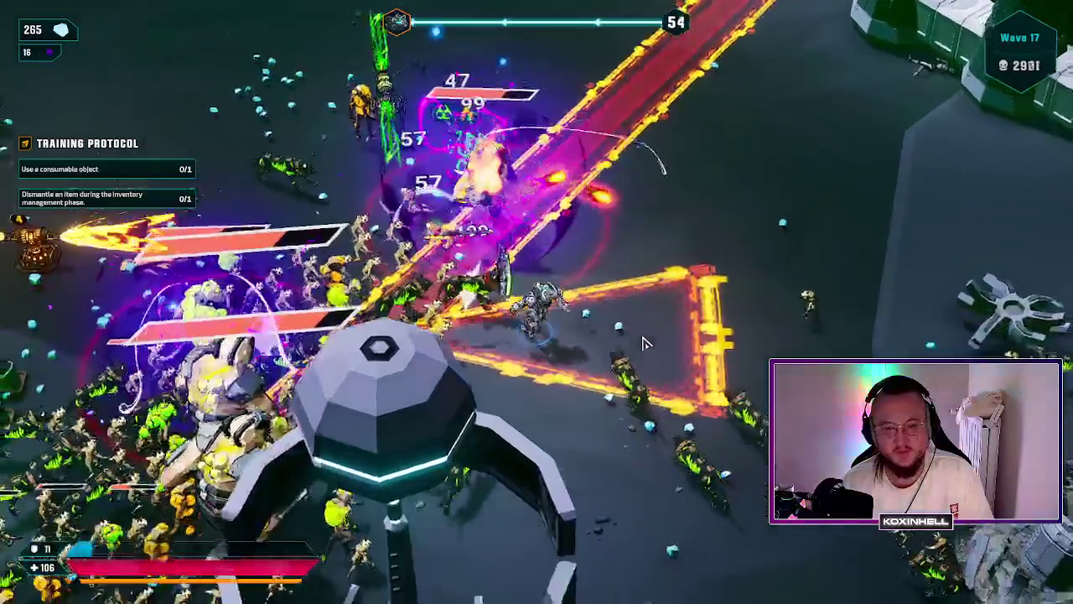
{"action": "key", "text": "s"}
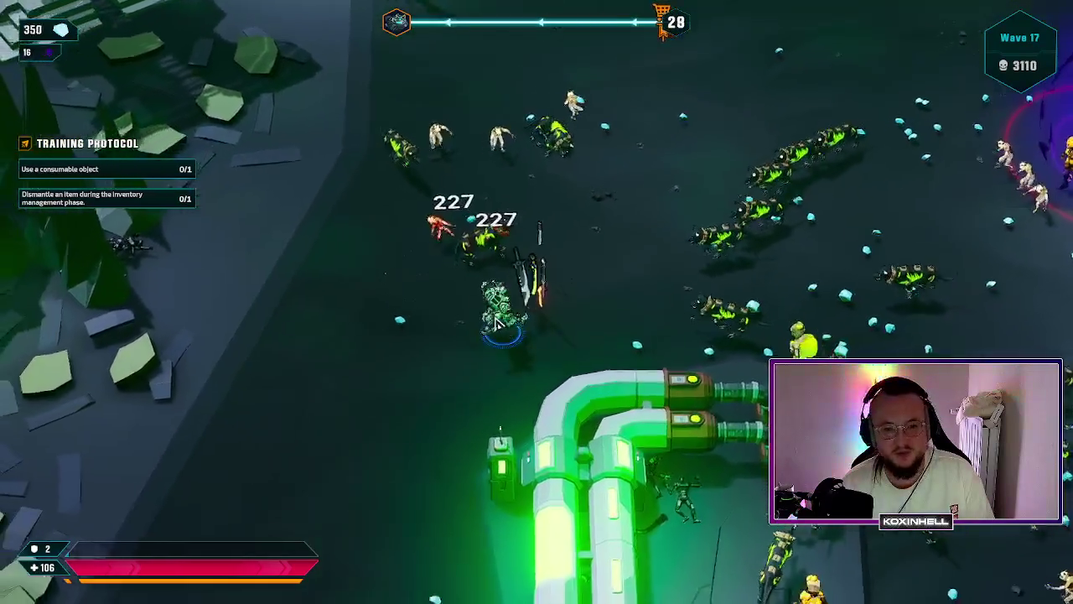
Step: Move the commando south, then back north, until wave 17 ends with 589 gems
{"action": "key", "text": "s"}
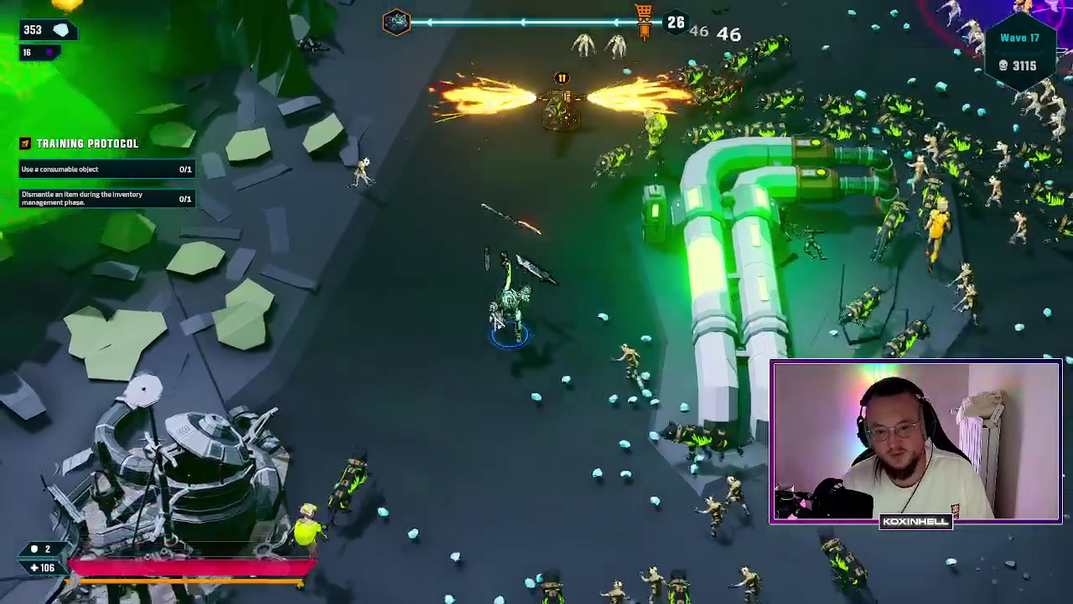
{"action": "key", "text": "s"}
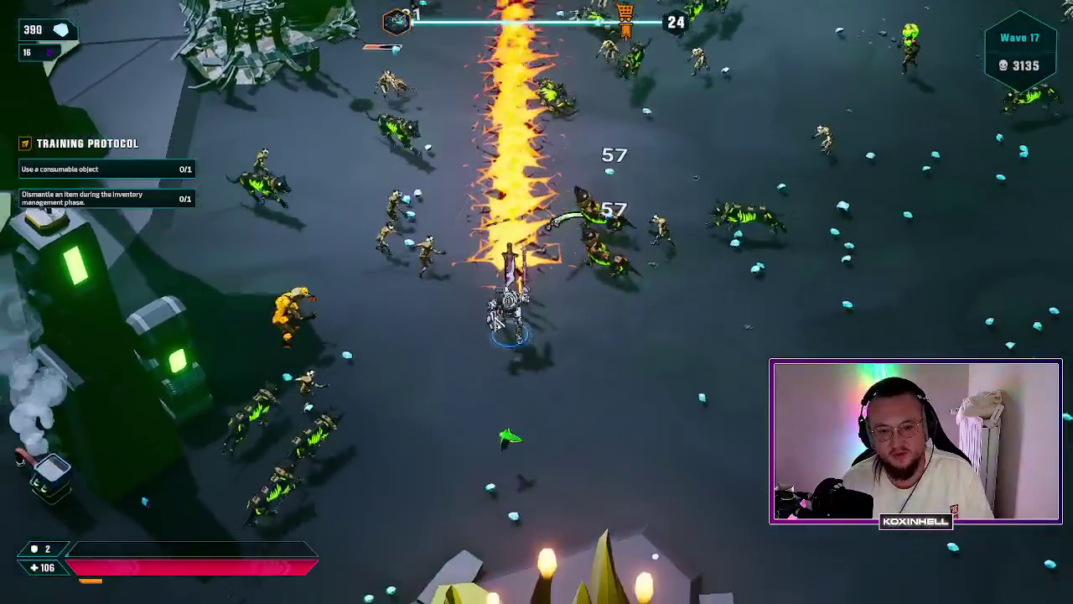
{"action": "key", "text": "s"}
{"action": "key", "text": "a"}
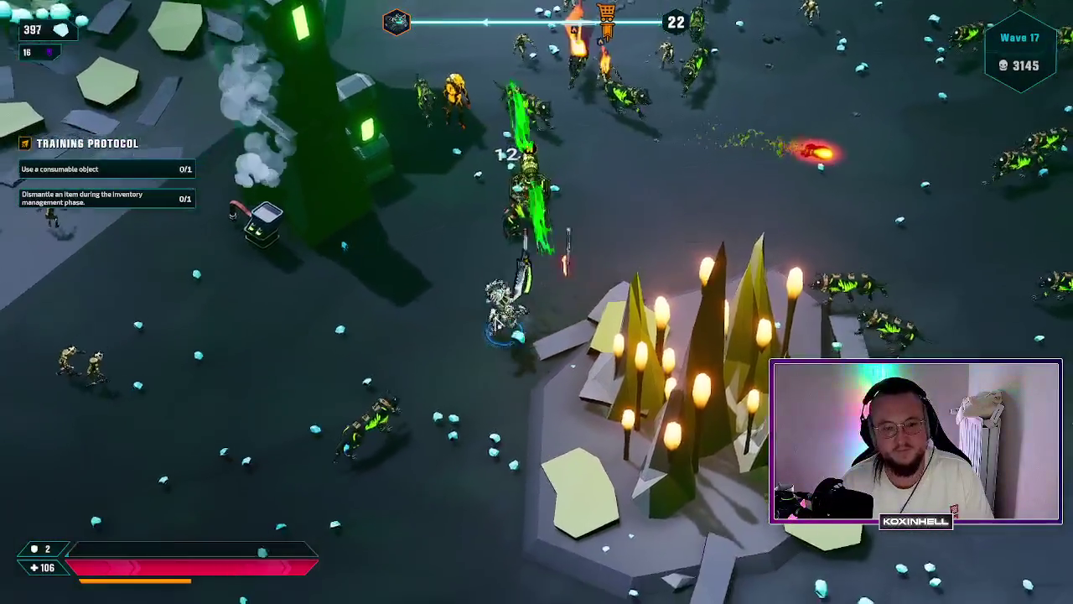
{"action": "key", "text": "s"}
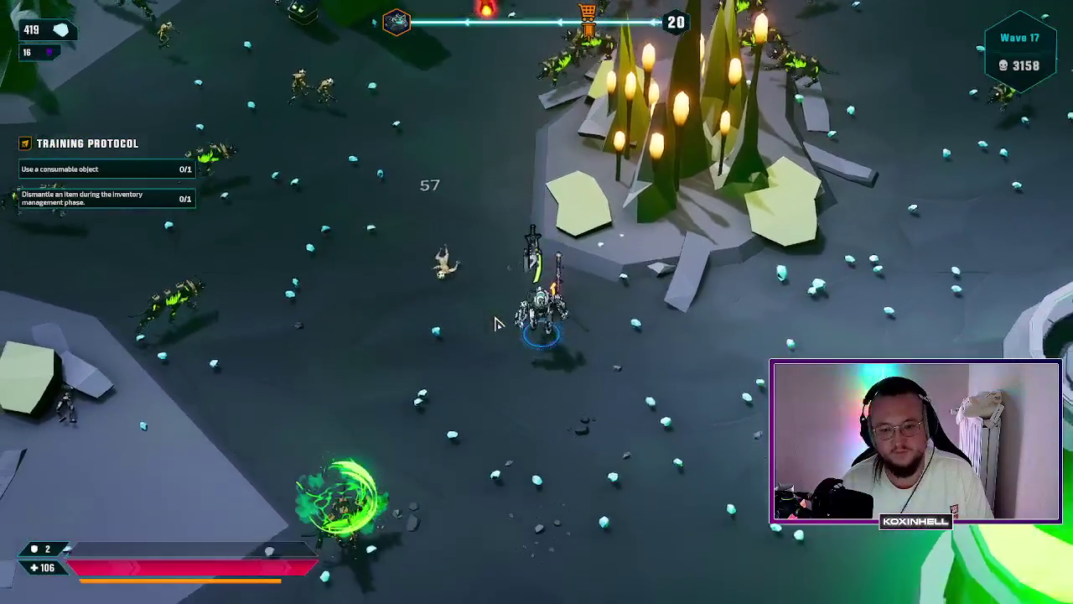
{"action": "key", "text": "s"}
{"action": "key", "text": "d"}
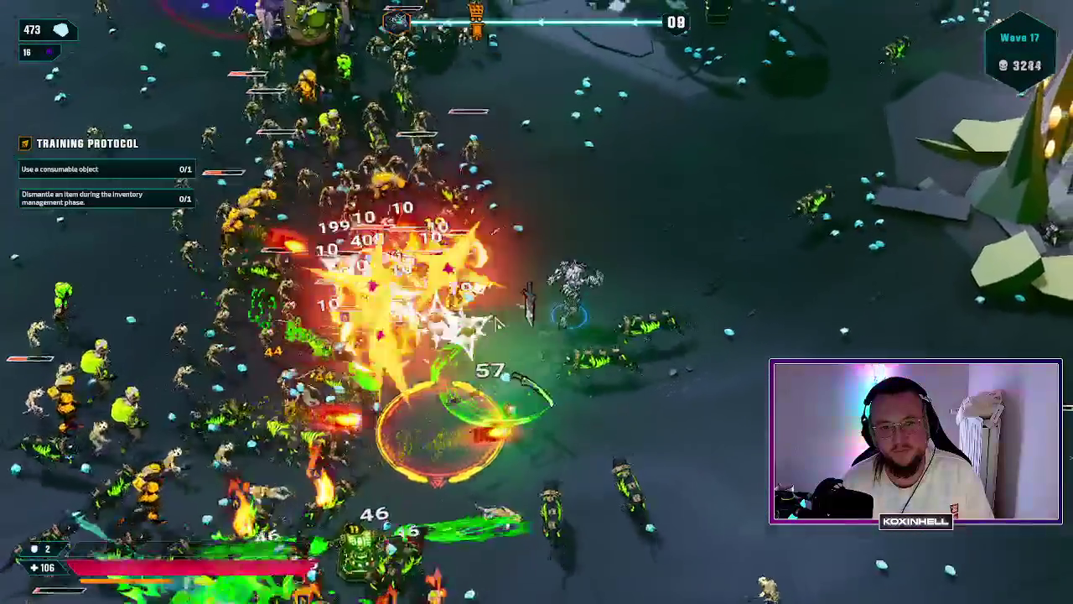
{"action": "key", "text": "w"}
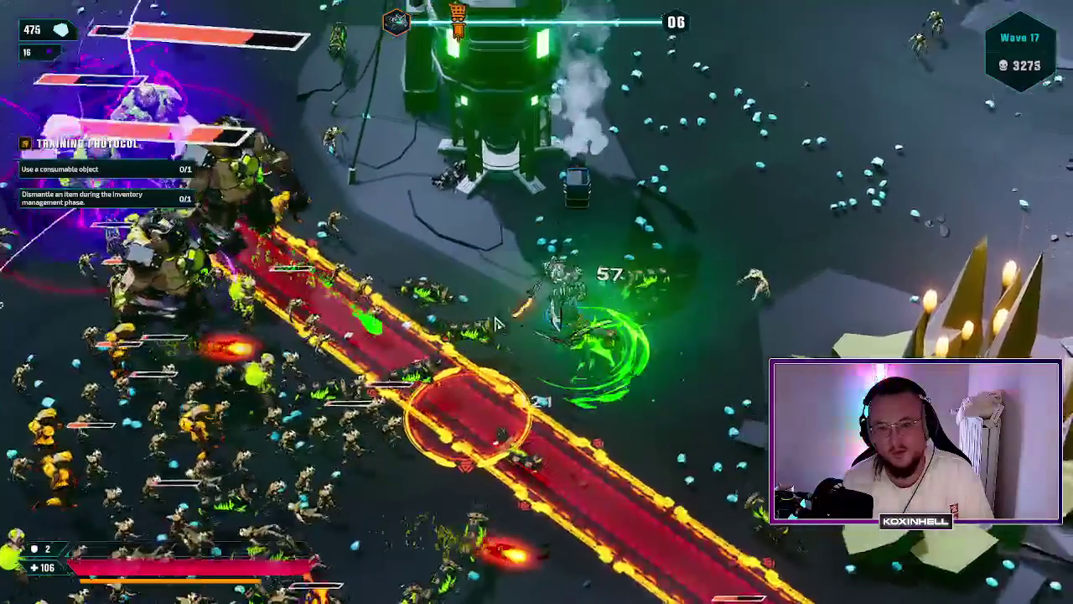
{"action": "key", "text": "w"}
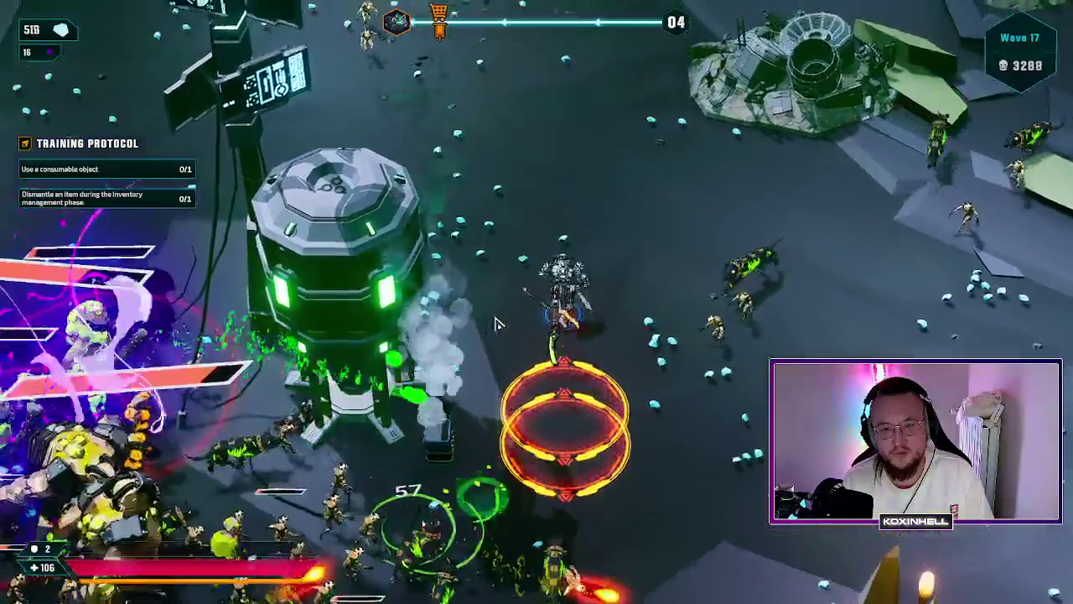
{"action": "key", "text": "w"}
{"action": "key", "text": "a"}
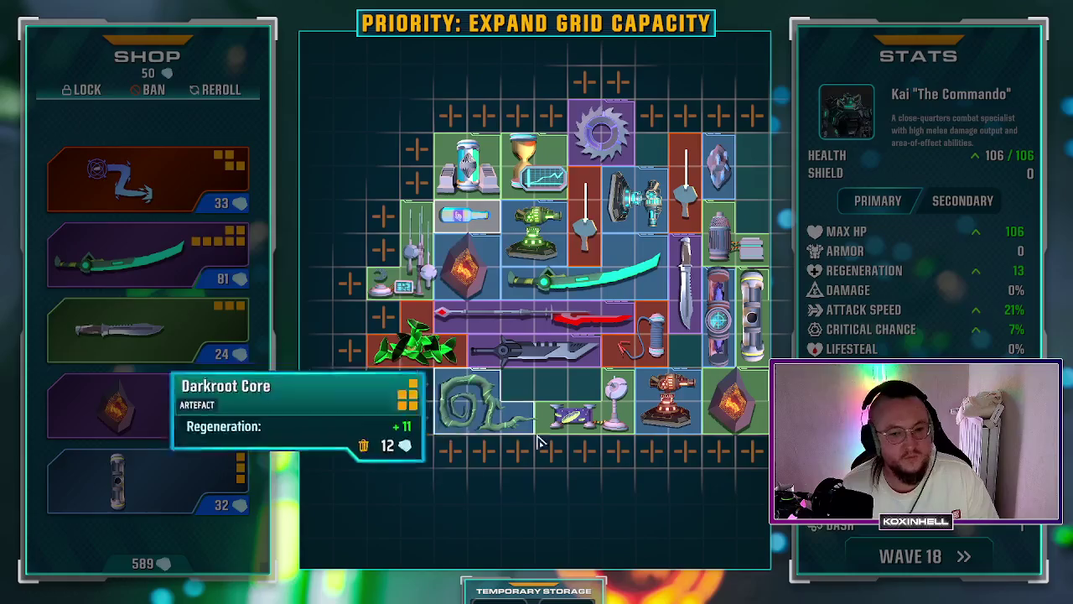
Step: Buy three '+' inventory grid slots, dropping gems to 564, then pause the game
{"action": "left_click", "coordinate": [419, 385]}
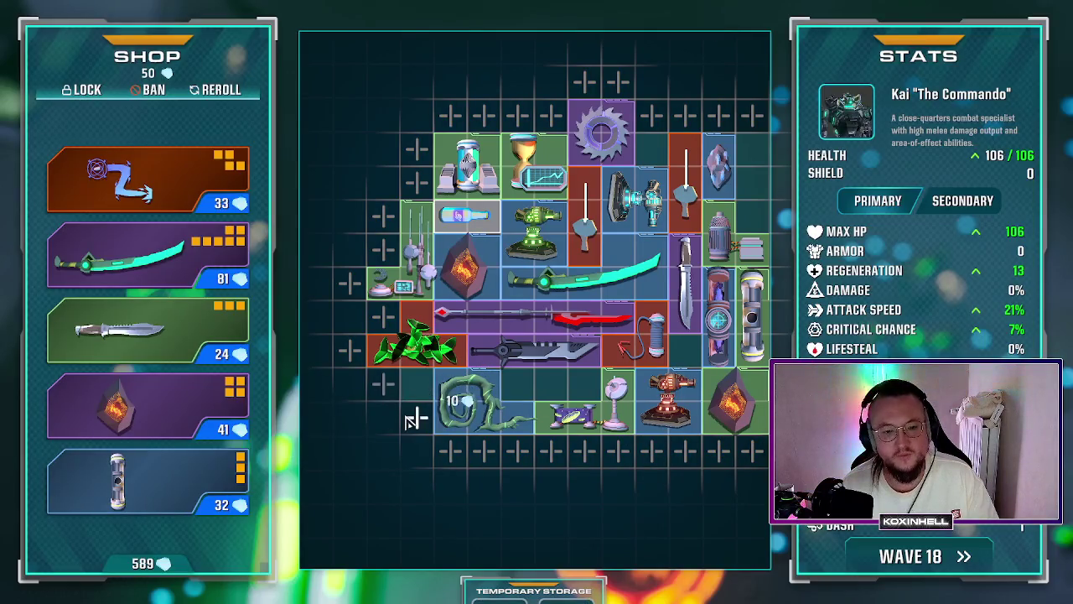
{"action": "left_click", "coordinate": [413, 418]}
{"action": "left_click", "coordinate": [386, 322]}
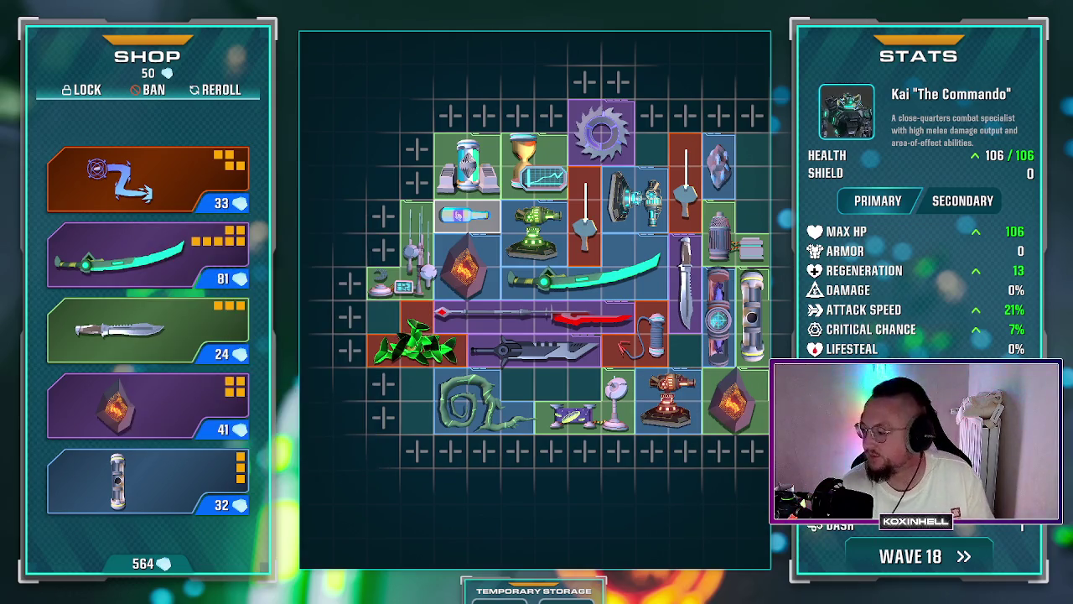
{"action": "key", "text": "alt+Tab"}
{"action": "key", "text": "alt+Tab"}
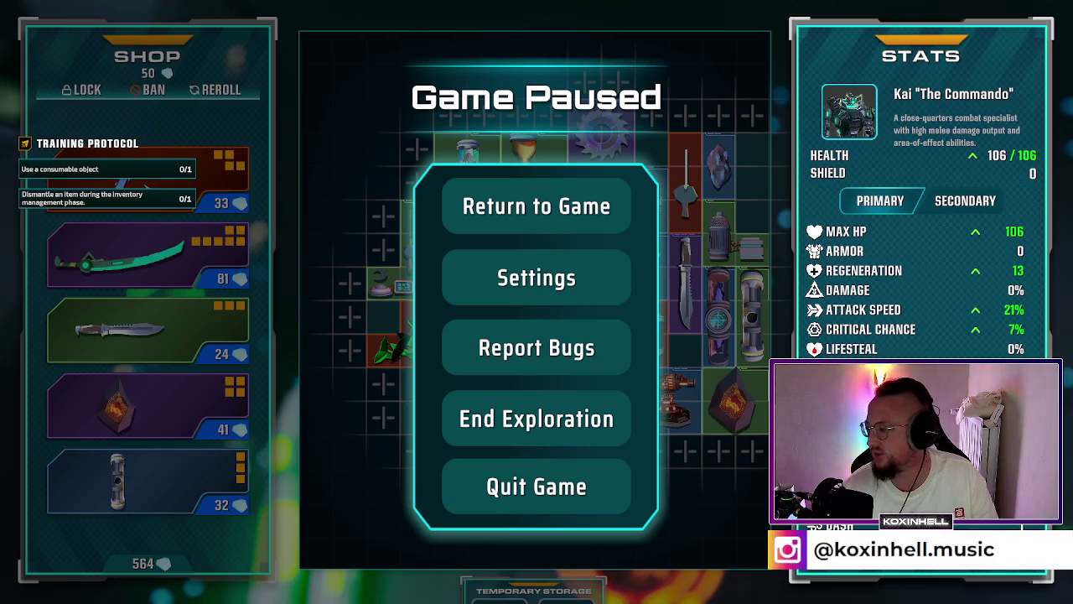
Step: Choose Return to Game in the Game Paused menu to reach the shop again
{"action": "left_click", "coordinate": [537, 208]}
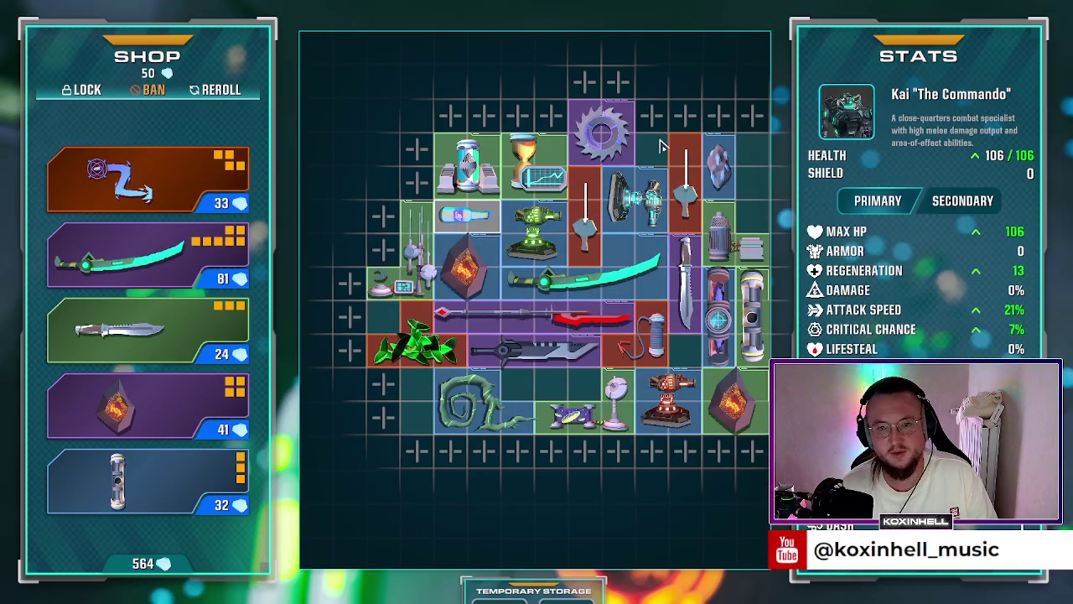
Step: Buy the NightForge Ember crystal and place it in the grid's lower-left corner
{"action": "left_click", "coordinate": [378, 378]}
{"action": "mouse_move", "coordinate": [117, 406]}
{"action": "left_mouse_down"}
{"action": "mouse_move", "coordinate": [361, 407]}
{"action": "mouse_move", "coordinate": [457, 267]}
{"action": "mouse_move", "coordinate": [471, 267]}
{"action": "mouse_move", "coordinate": [500, 578]}
{"action": "mouse_move", "coordinate": [461, 319]}
{"action": "mouse_move", "coordinate": [467, 266]}
{"action": "left_mouse_up"}
{"action": "mouse_move", "coordinate": [402, 402]}
{"action": "left_mouse_down"}
{"action": "mouse_move", "coordinate": [363, 469]}
{"action": "mouse_move", "coordinate": [405, 423]}
{"action": "left_mouse_up"}
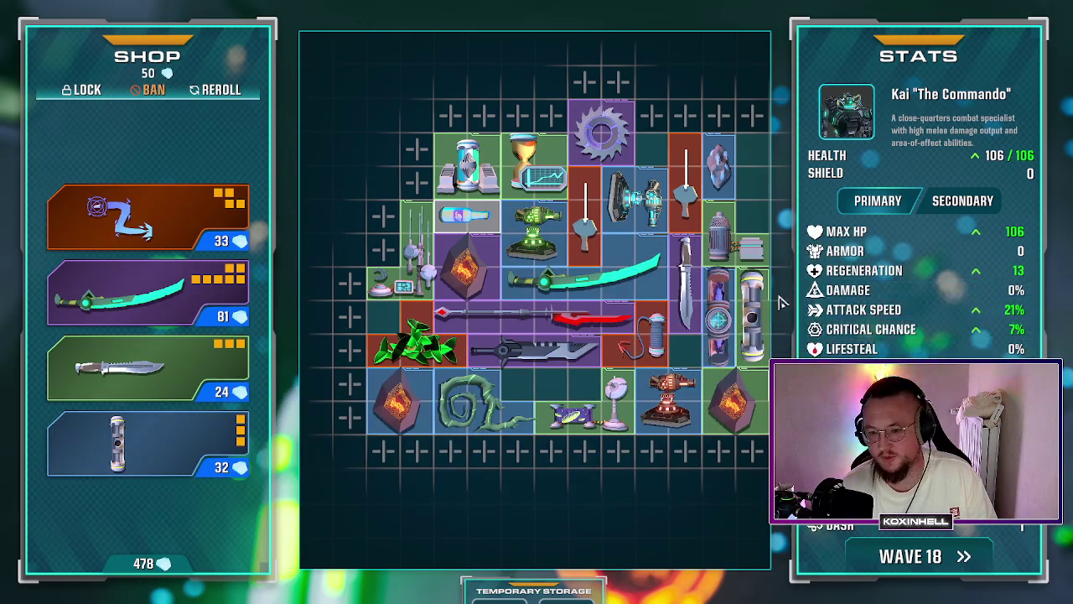
Step: Dismantle the old Massive Capacitor and put the shop's capacitor in the right column
{"action": "right_click", "coordinate": [750, 319]}
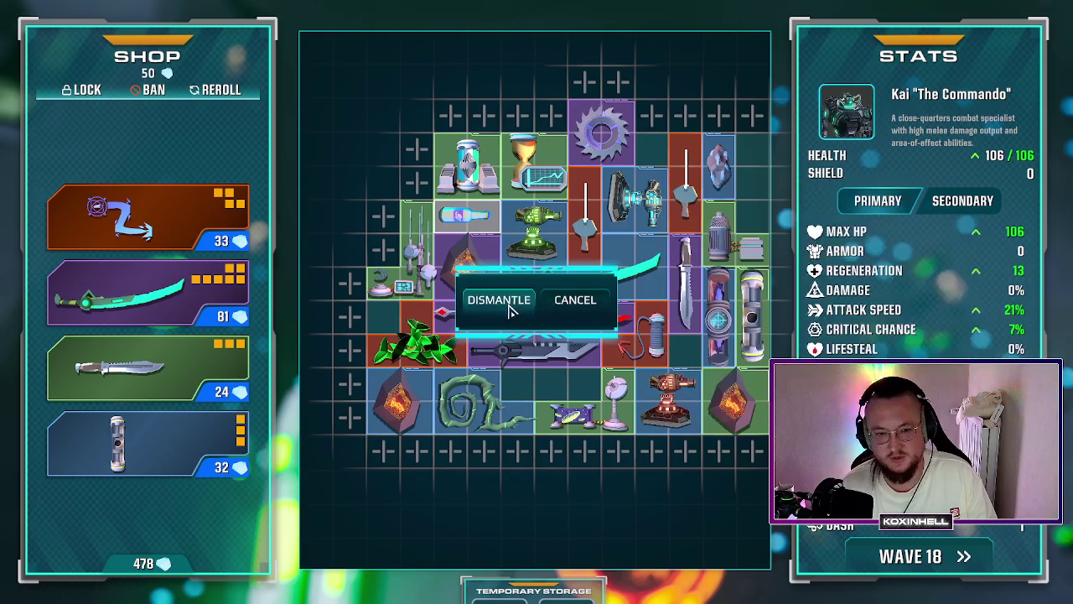
{"action": "left_click", "coordinate": [509, 303]}
{"action": "left_click_drag", "start_coordinate": [112, 467], "coordinate": [752, 319]}
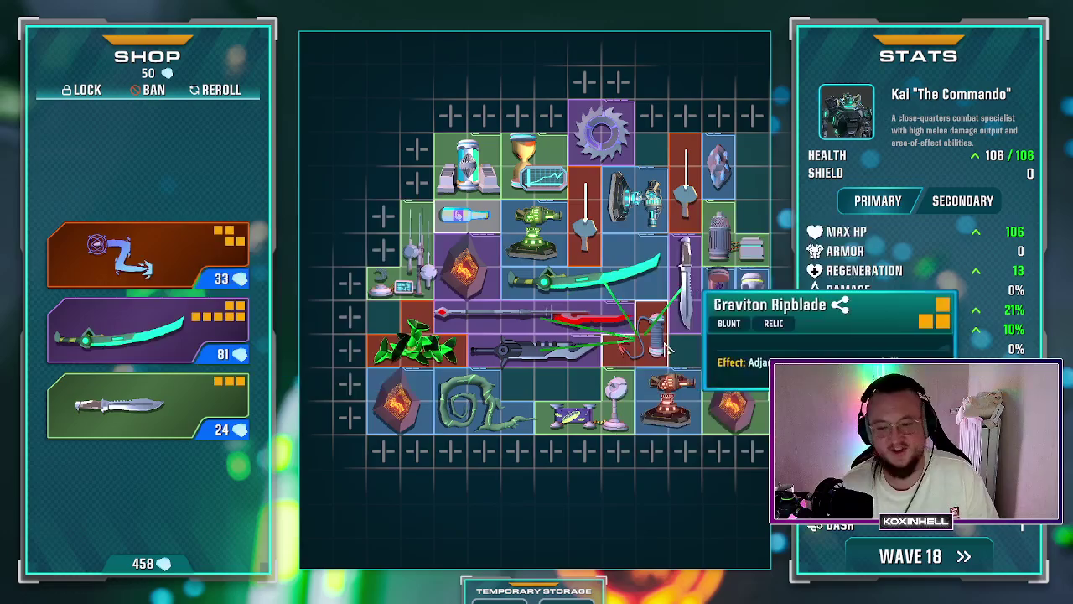
Step: Reroll the shop, replace the Caustic Katana with the new one, and add the Momentum Buzzblade on top
{"action": "mouse_move", "coordinate": [411, 392]}
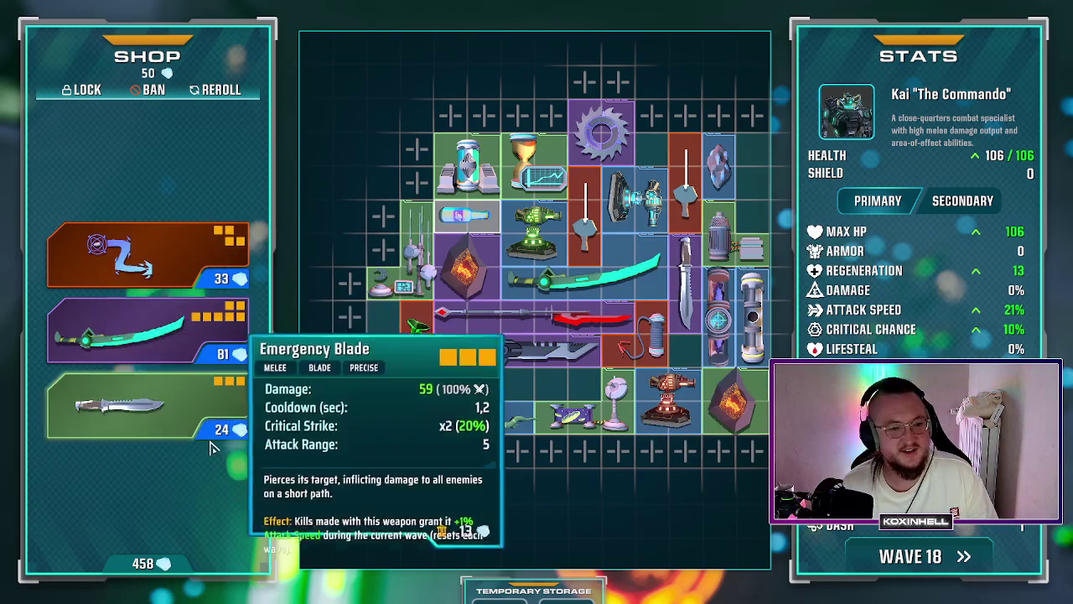
{"action": "key", "text": "r"}
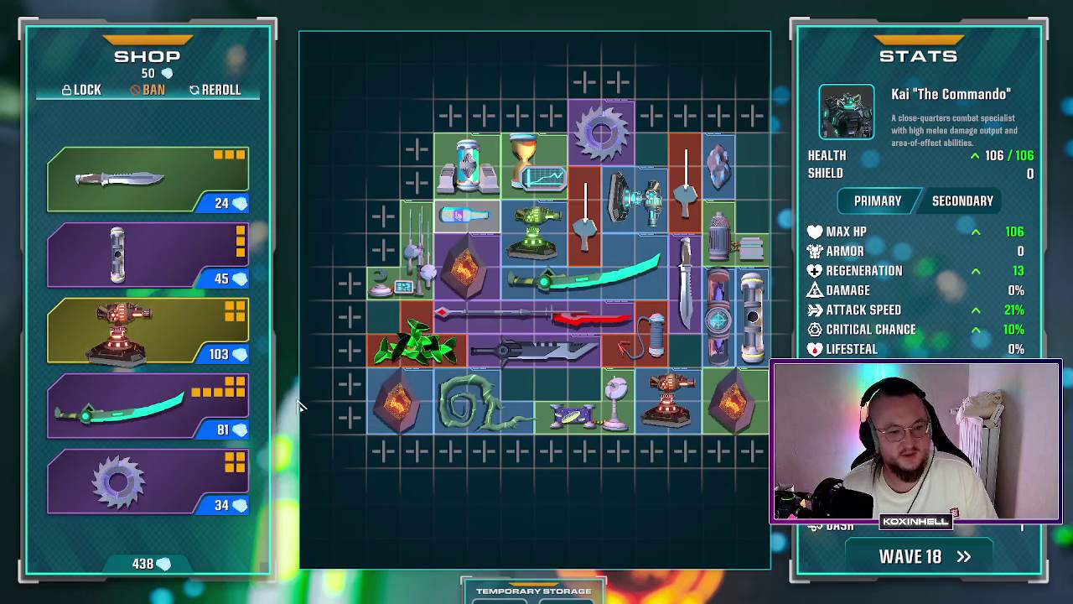
{"action": "mouse_move", "coordinate": [608, 276]}
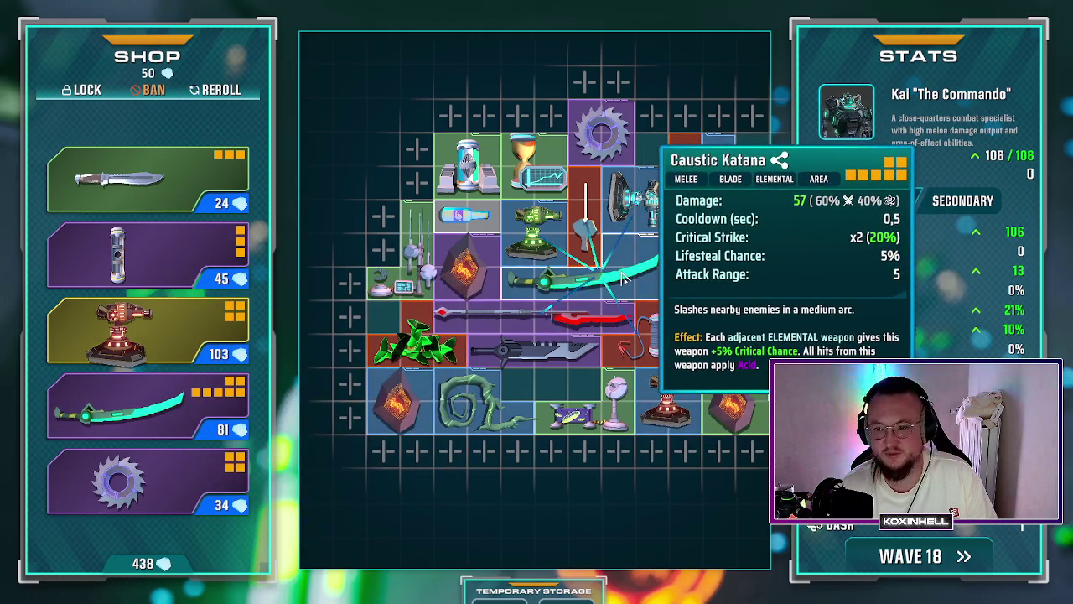
{"action": "mouse_move", "coordinate": [155, 400]}
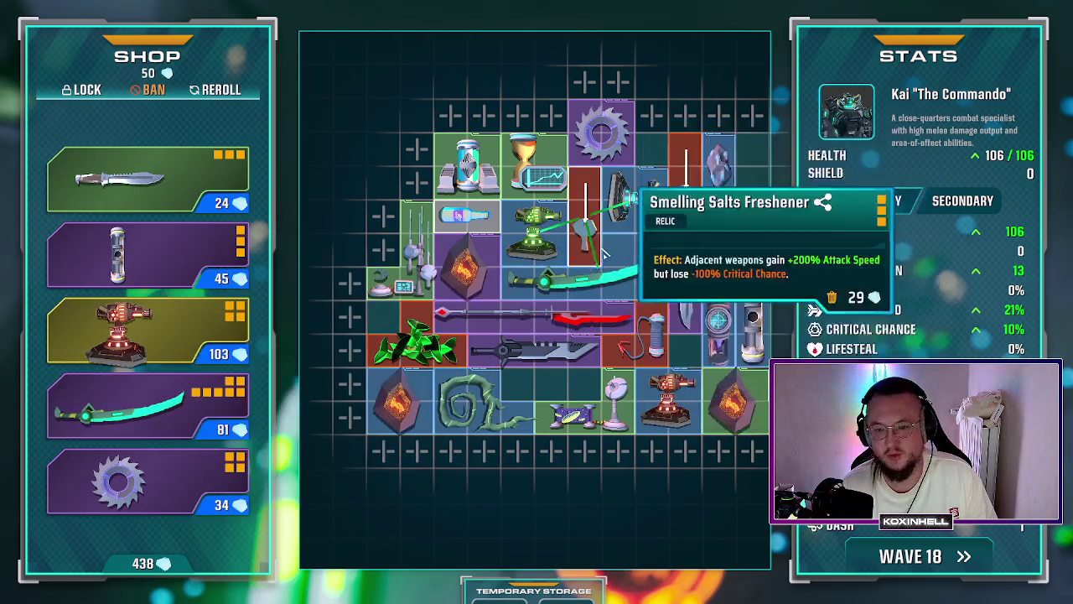
{"action": "right_click", "coordinate": [639, 282]}
{"action": "left_click", "coordinate": [498, 300]}
{"action": "left_click_drag", "start_coordinate": [117, 411], "coordinate": [616, 260]}
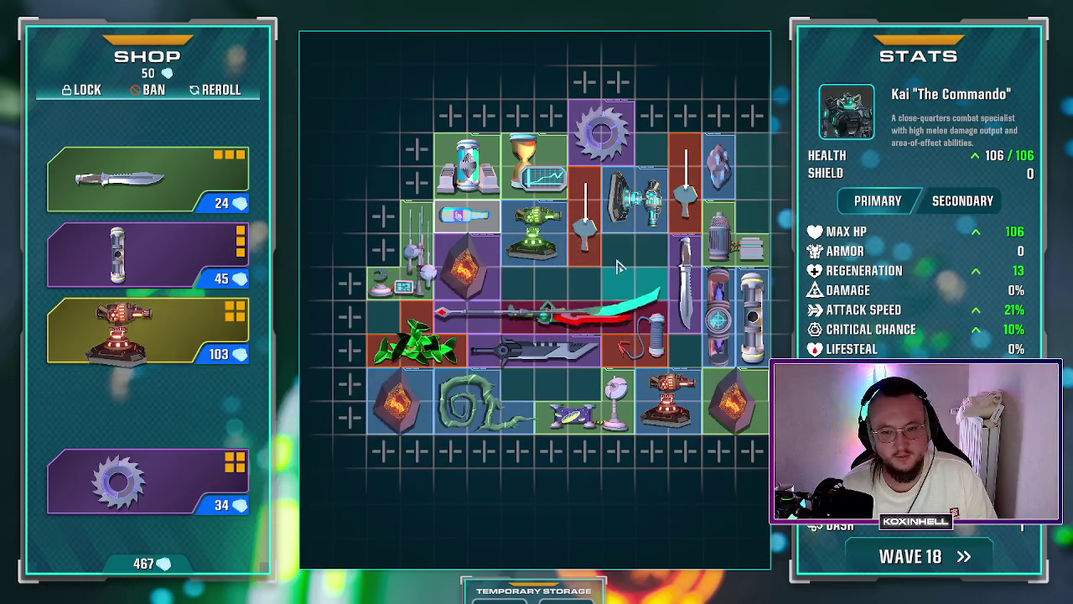
{"action": "mouse_move", "coordinate": [241, 445]}
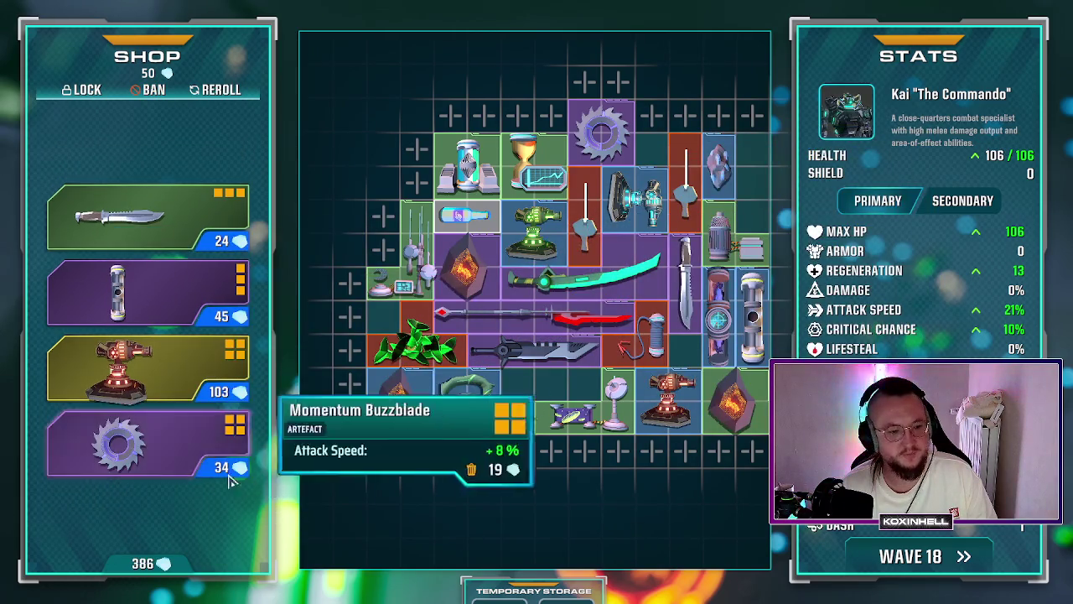
{"action": "mouse_move", "coordinate": [144, 444]}
{"action": "left_mouse_down"}
{"action": "mouse_move", "coordinate": [604, 126]}
{"action": "mouse_move", "coordinate": [616, 132]}
{"action": "left_mouse_up"}
Step: Swap the weaker Massive Capacitor for the stronger one and start wave 18
{"action": "mouse_move", "coordinate": [614, 142]}
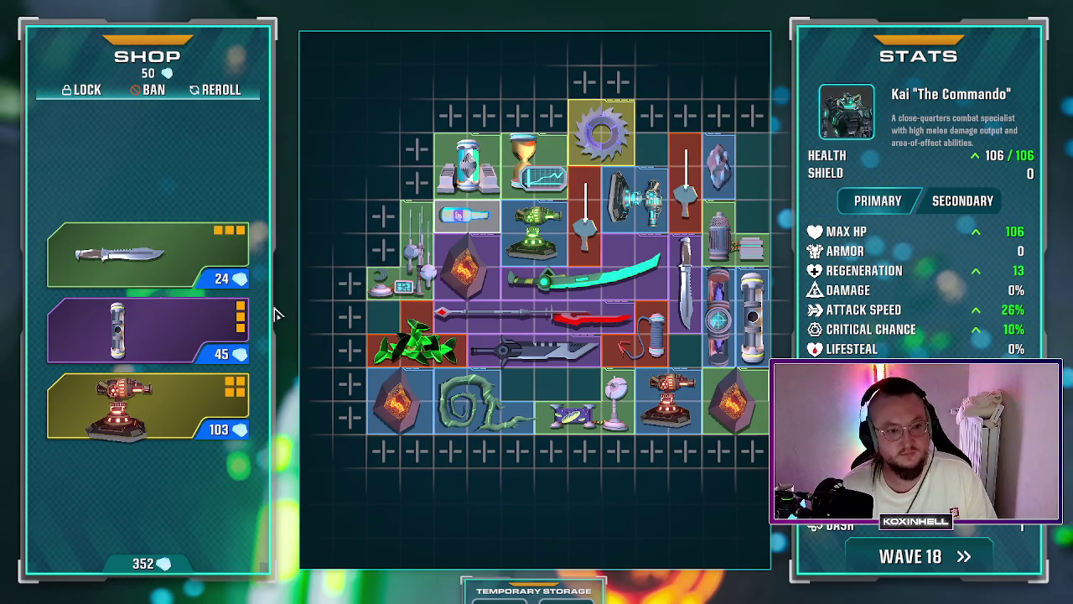
{"action": "mouse_move", "coordinate": [688, 329]}
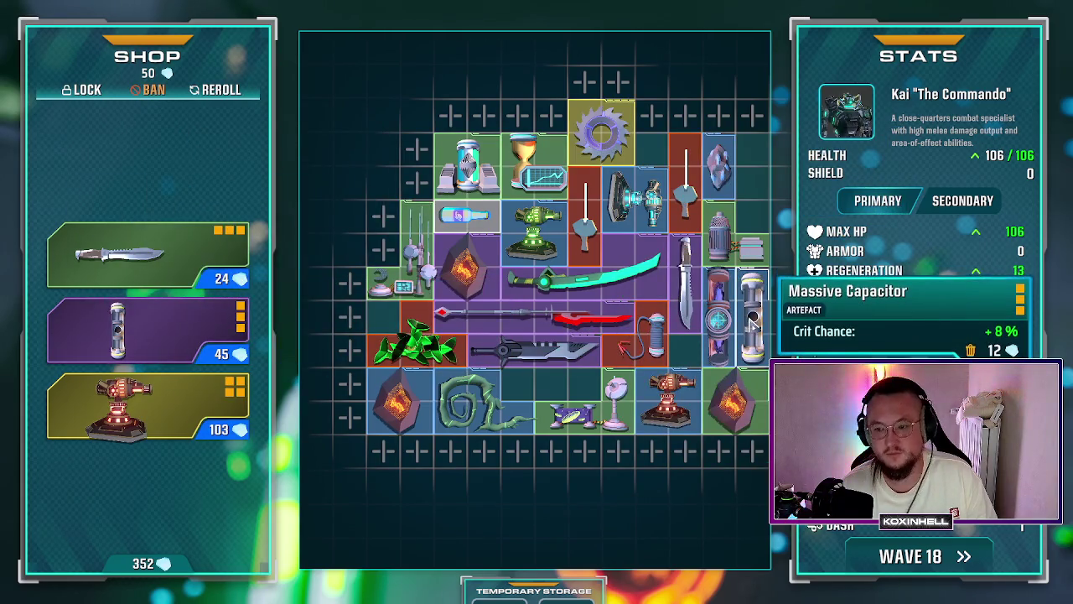
{"action": "mouse_move", "coordinate": [214, 340]}
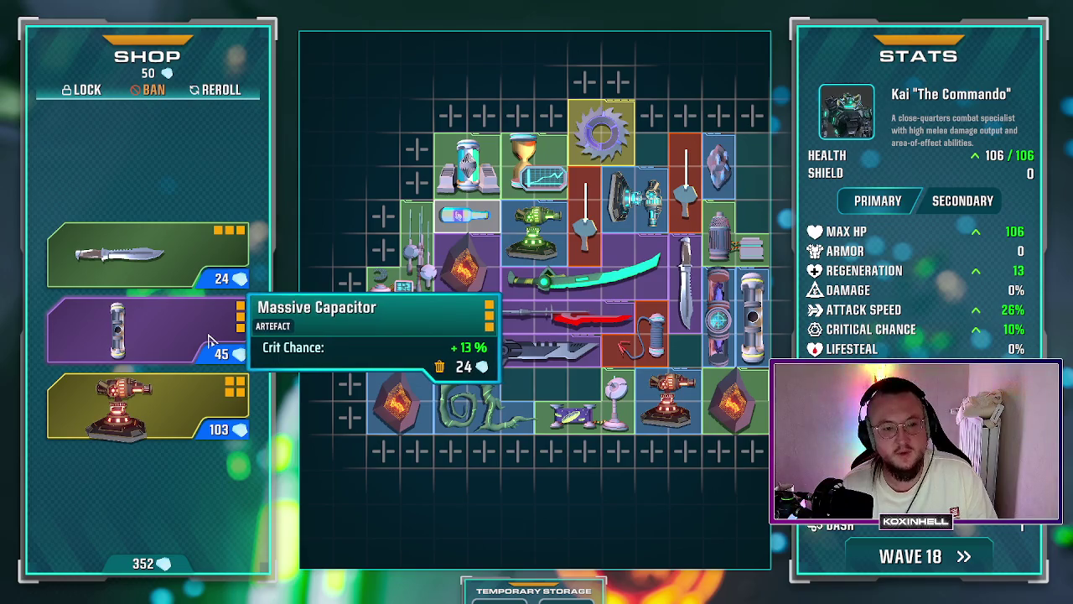
{"action": "right_click", "coordinate": [752, 316]}
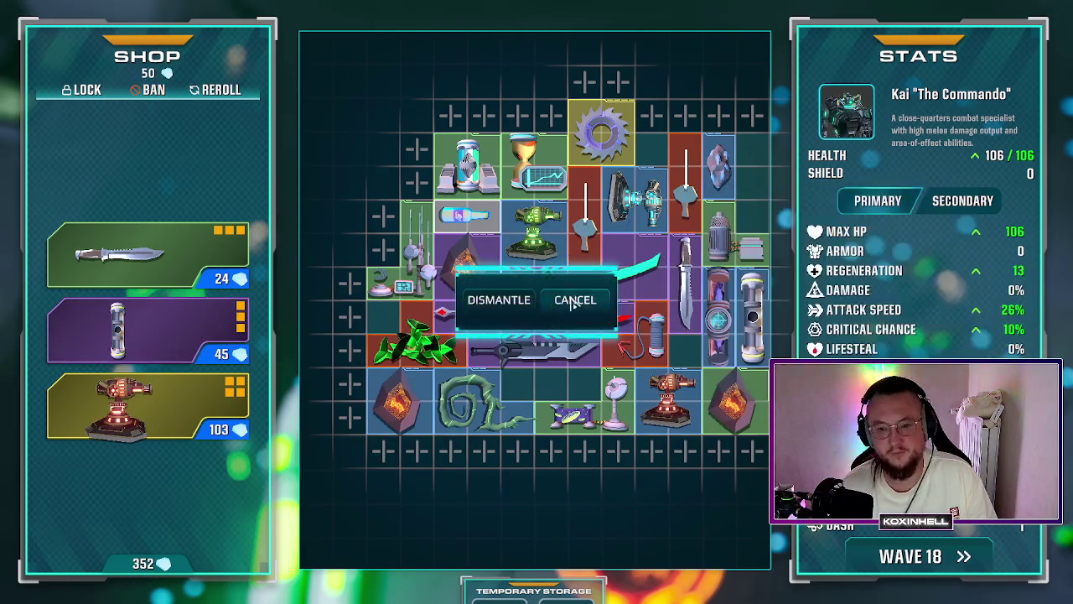
{"action": "left_click", "coordinate": [489, 308]}
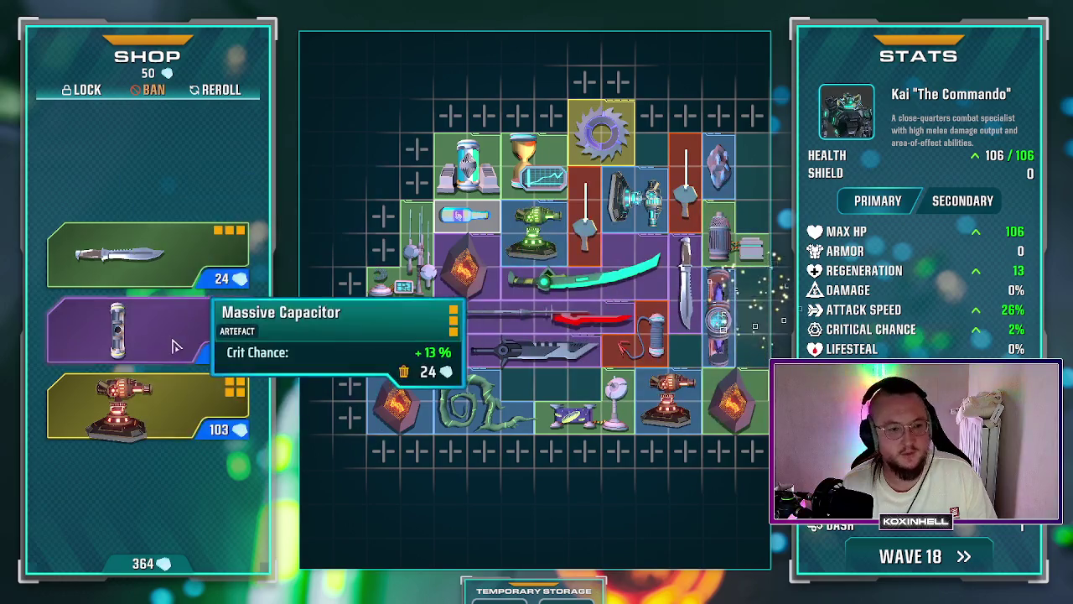
{"action": "left_click_drag", "start_coordinate": [168, 336], "coordinate": [752, 319]}
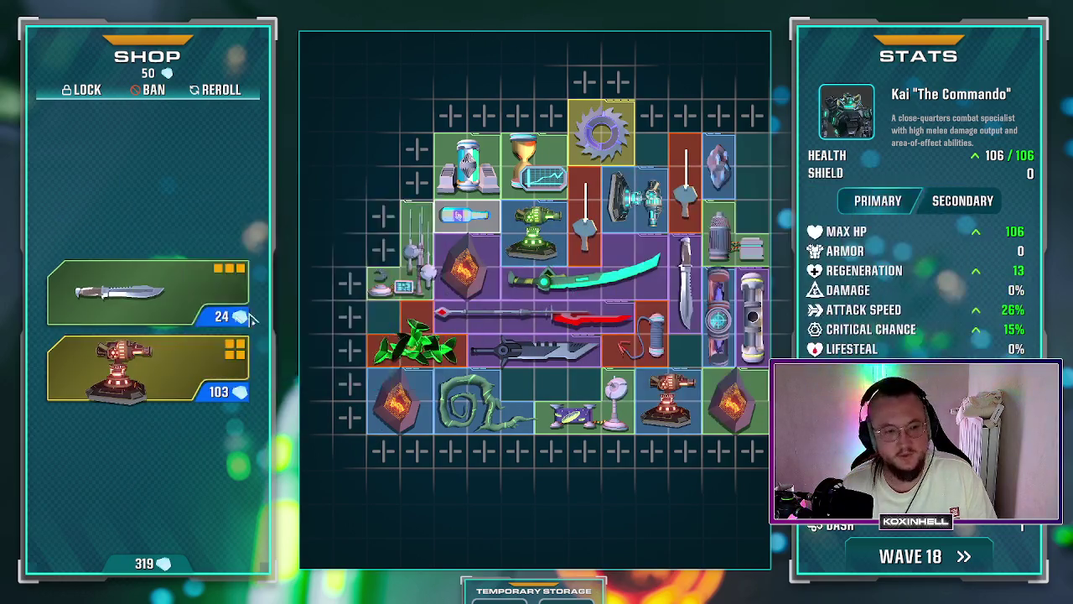
{"action": "left_click", "coordinate": [940, 549]}
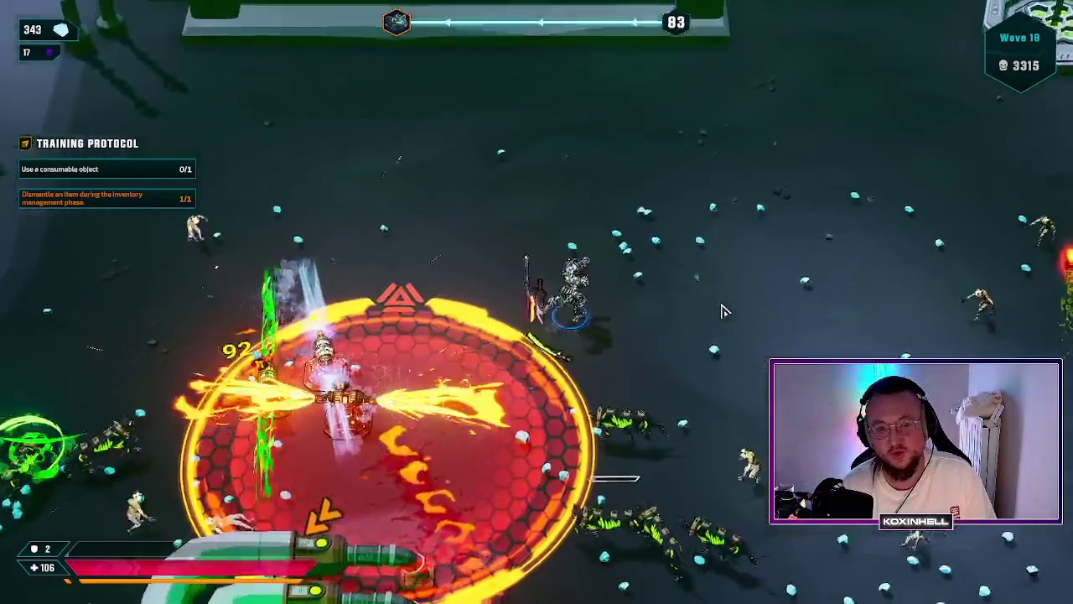
Step: Move the character up, down-left and then right around the arena during wave 18
{"action": "key", "text": "w"}
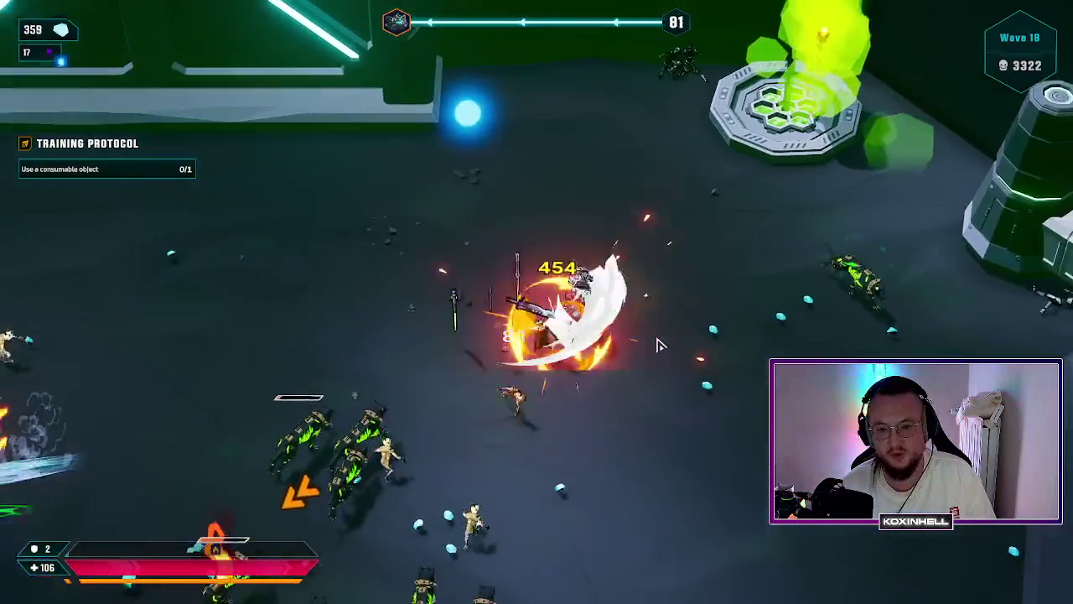
{"action": "key", "text": "s"}
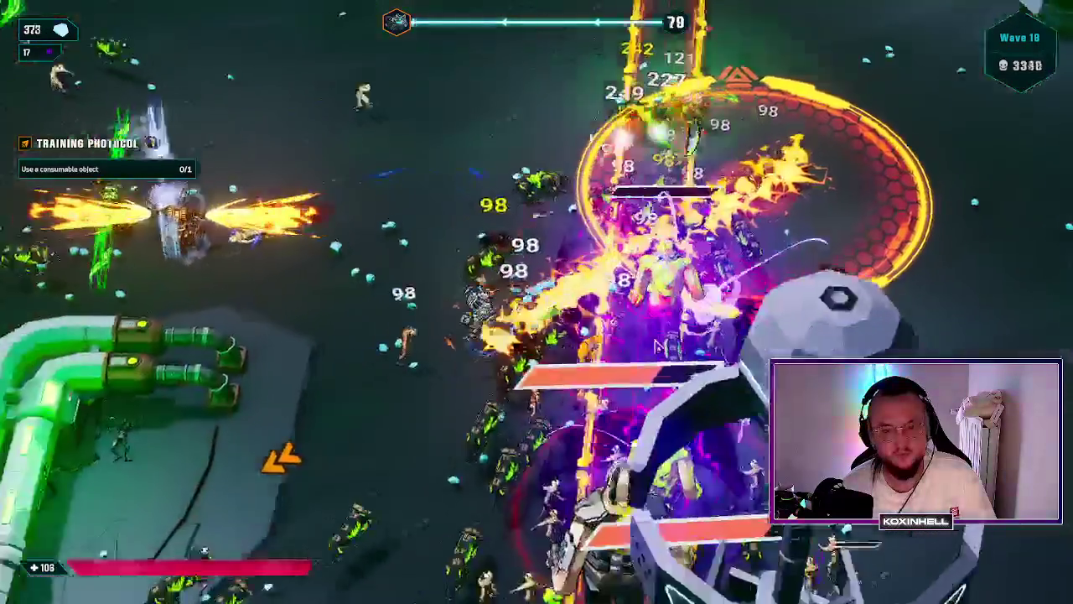
{"action": "key", "text": "a"}
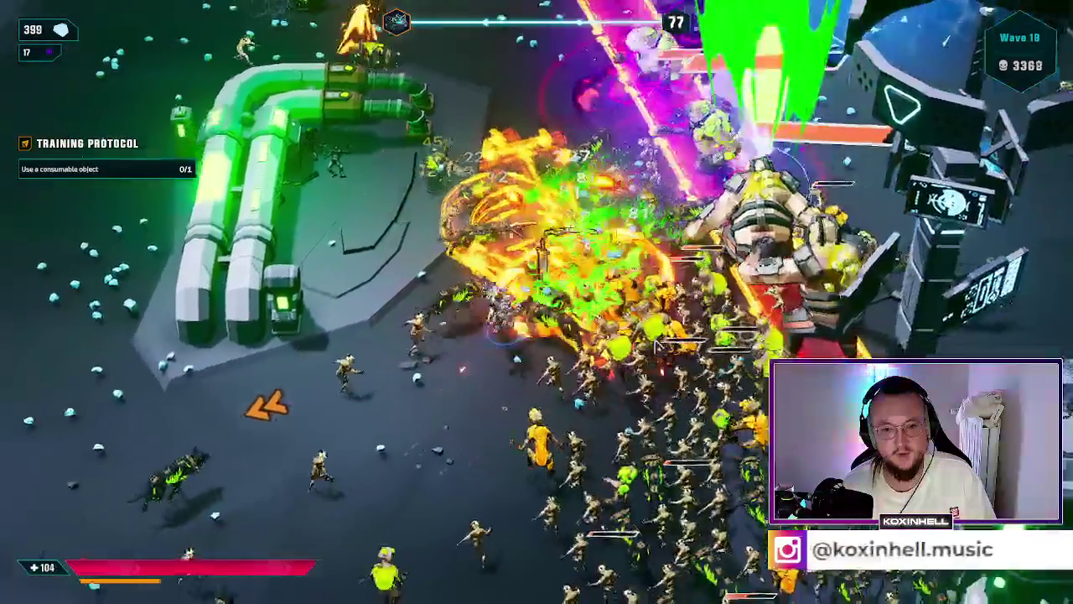
{"action": "key", "text": "a"}
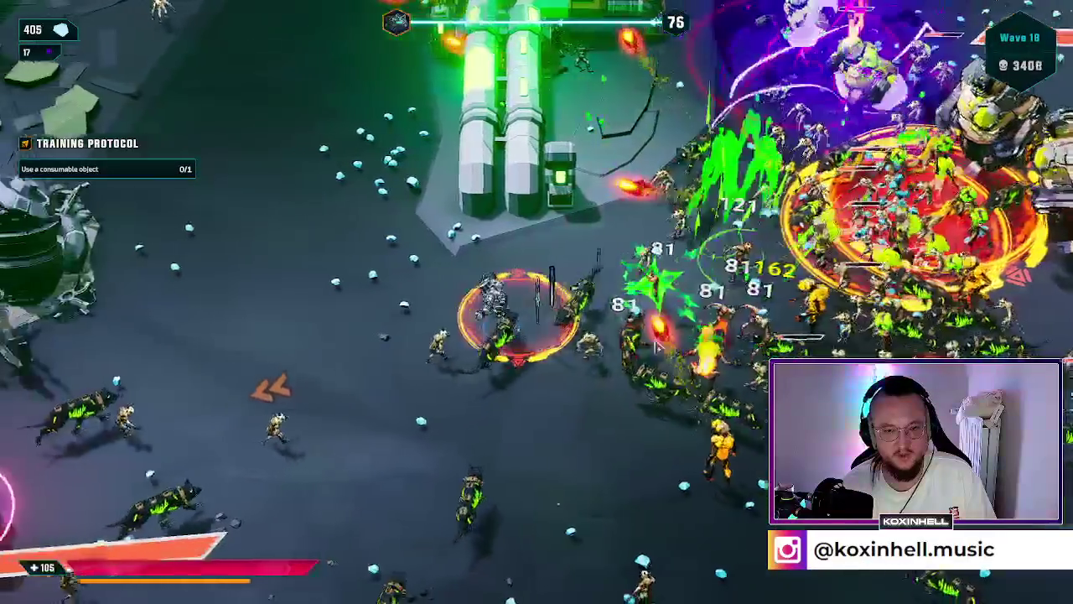
{"action": "key", "text": "a"}
{"action": "key", "text": "a"}
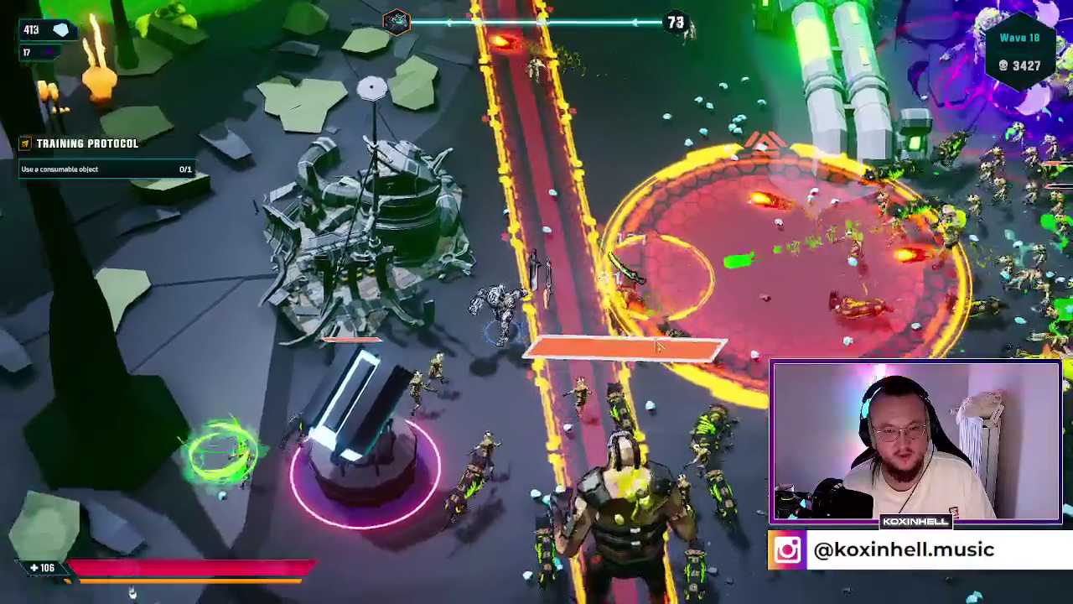
{"action": "key", "text": "s"}
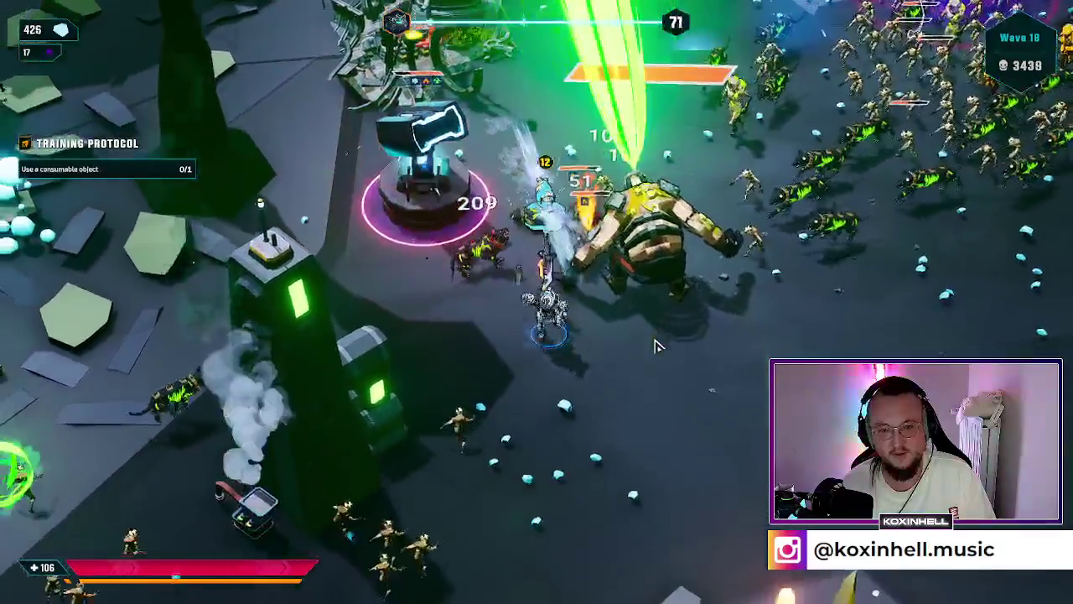
{"action": "key", "text": "d"}
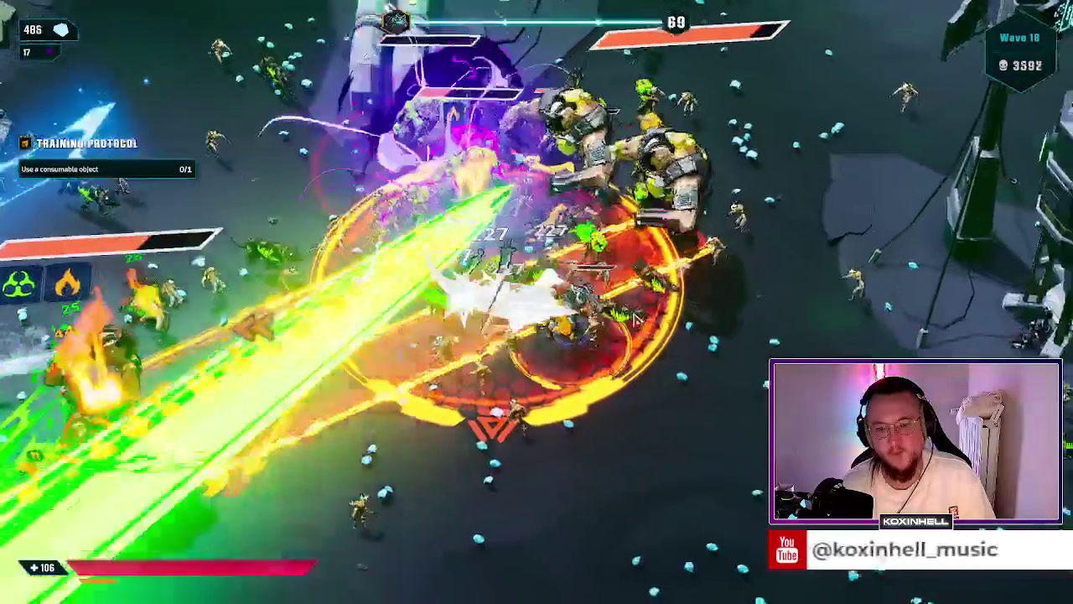
{"action": "key", "text": "s"}
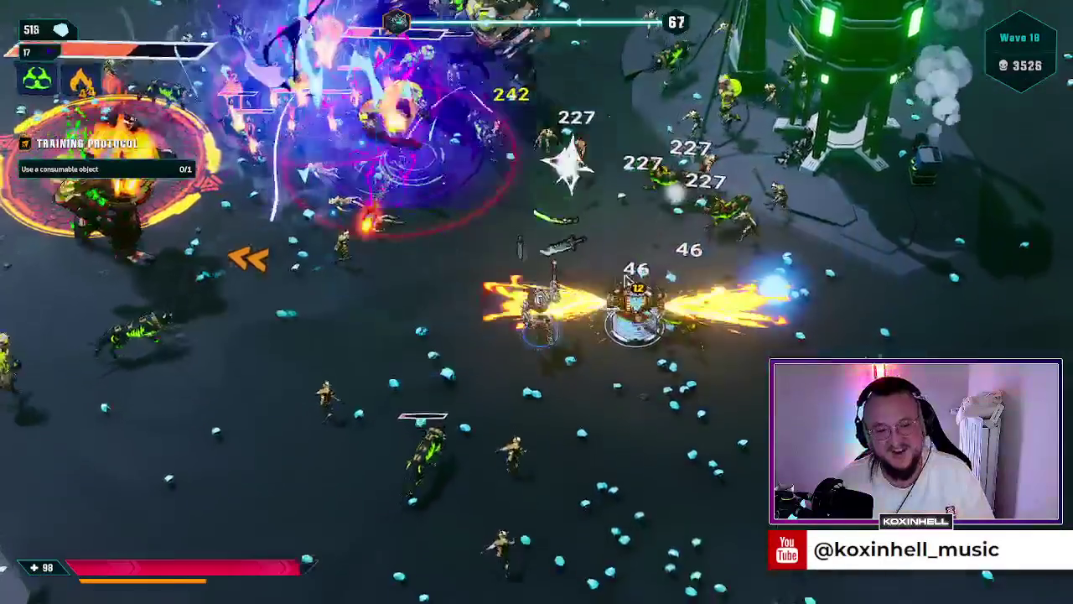
{"action": "key", "text": "d"}
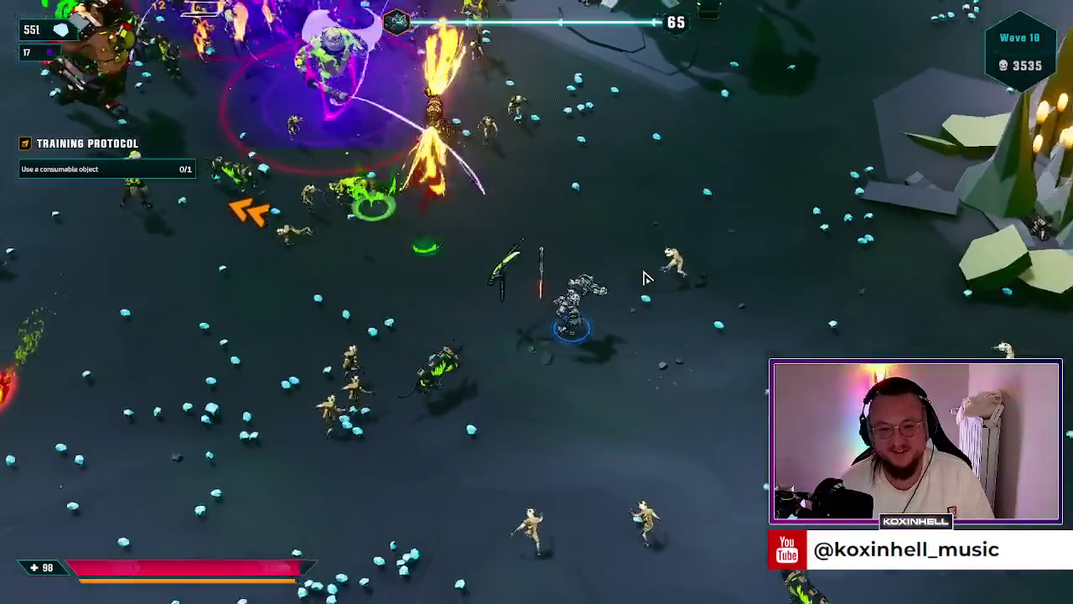
{"action": "key", "text": "d"}
{"action": "key", "text": "w"}
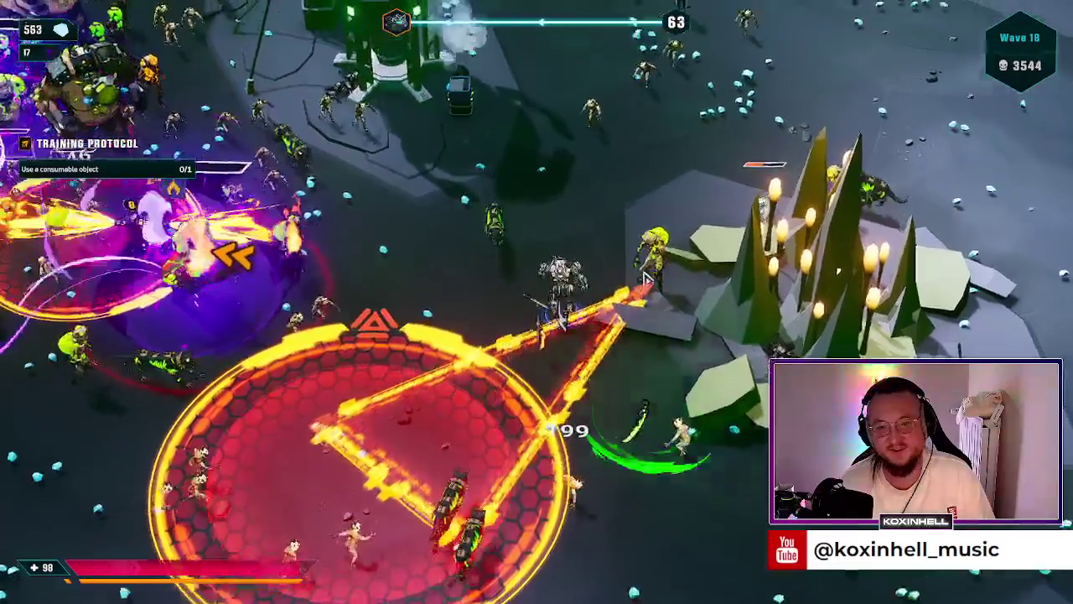
{"action": "key", "text": "d"}
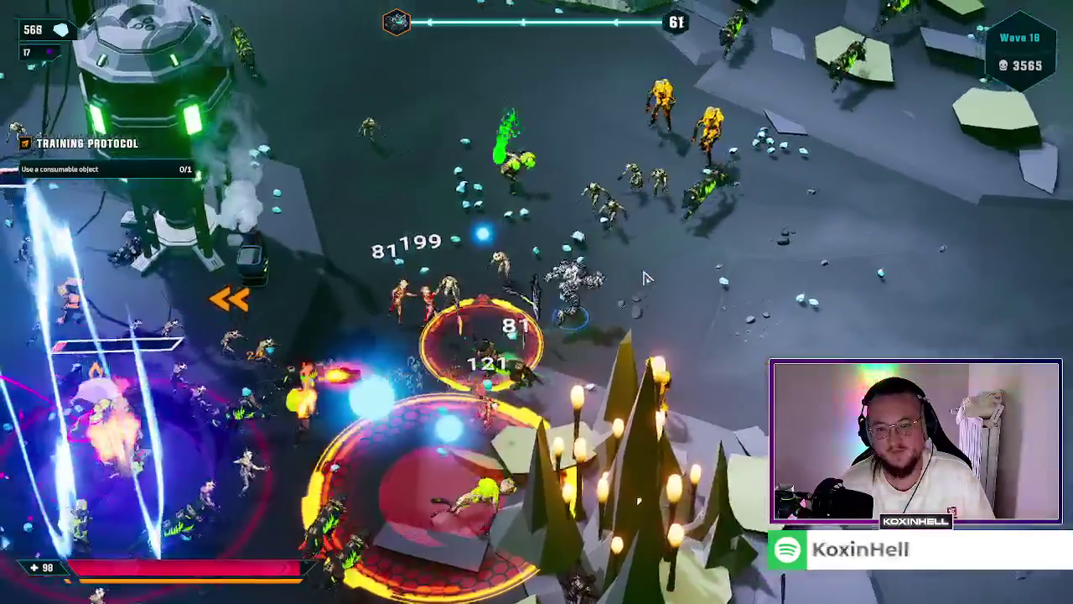
Step: Head up-left past the tower and central pad, leaving the red warning circle
{"action": "key", "text": "w"}
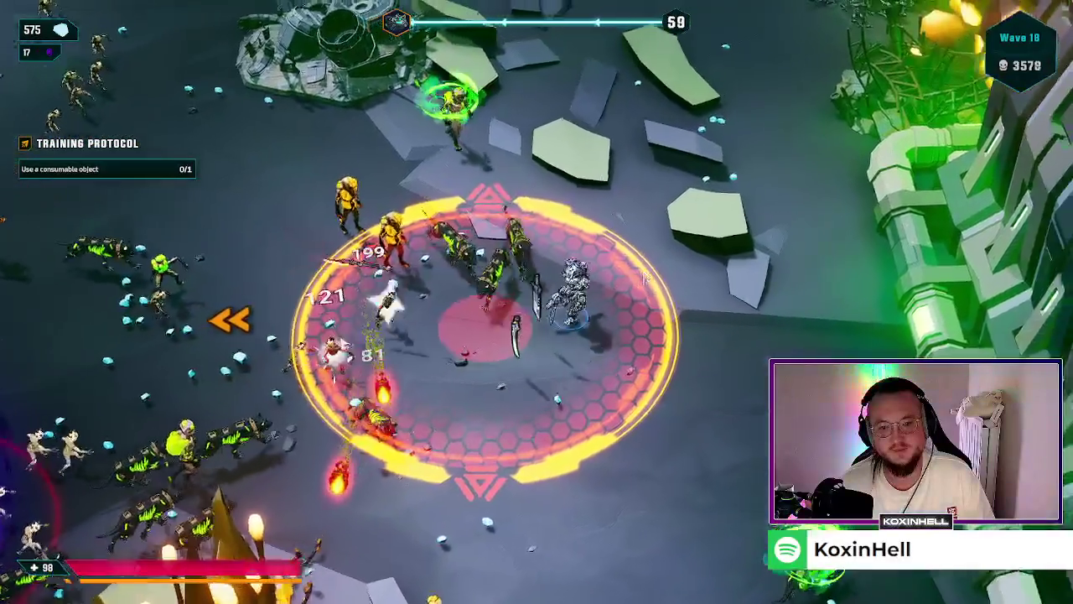
{"action": "key", "text": "w"}
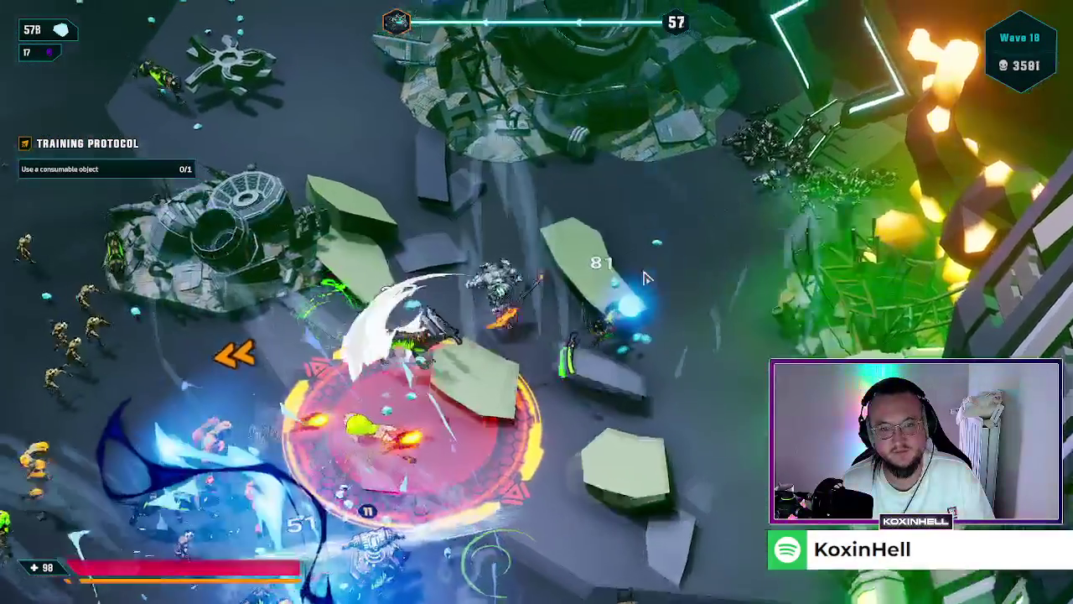
{"action": "key", "text": "a"}
{"action": "key", "text": "w"}
{"action": "key", "text": "a"}
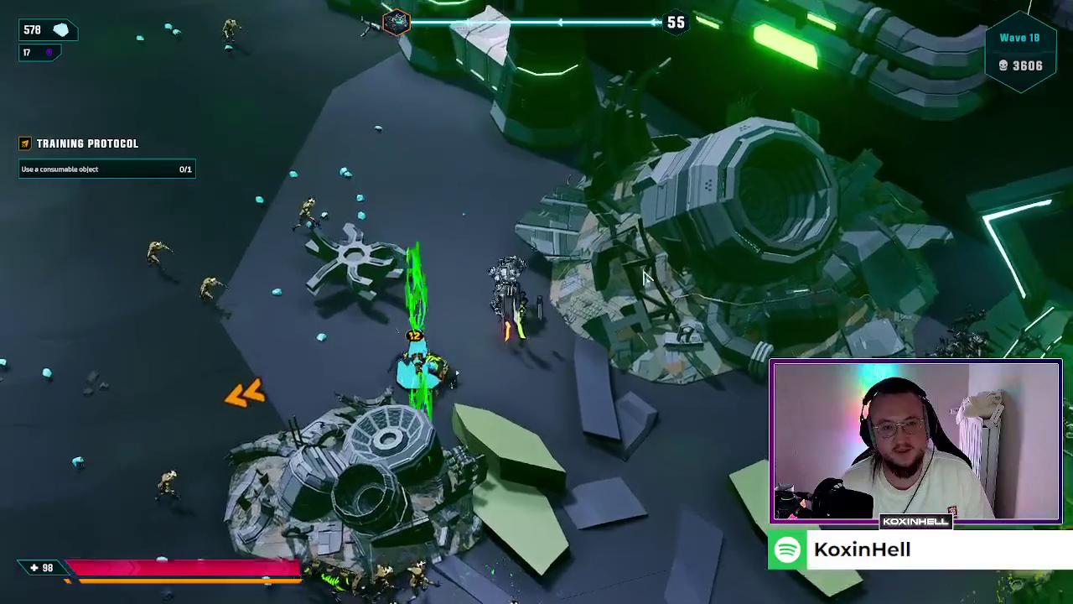
{"action": "key", "text": "w"}
{"action": "key", "text": "a"}
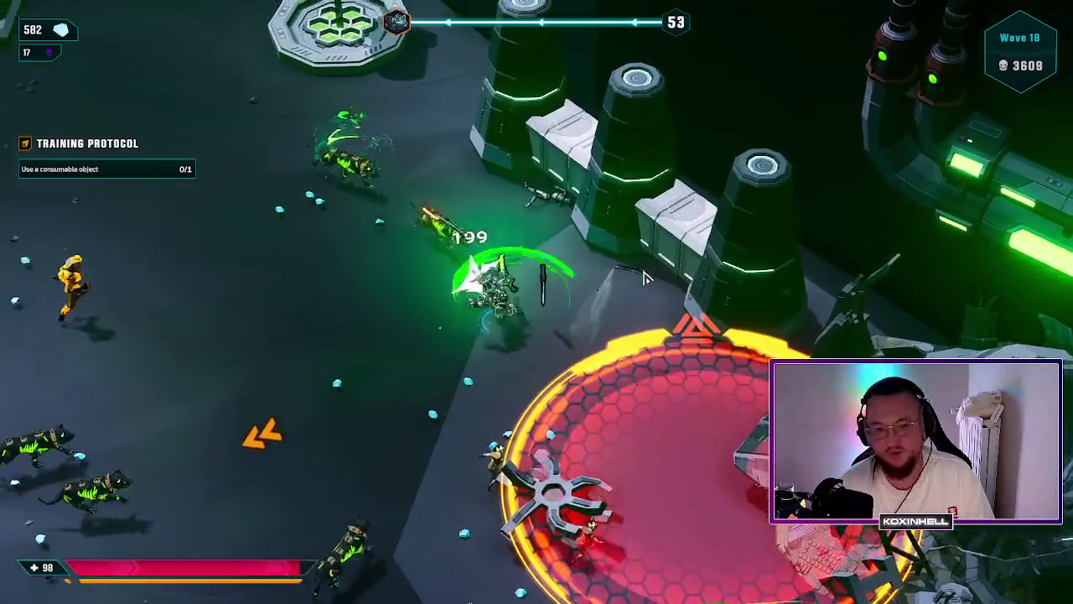
{"action": "key", "text": "w"}
{"action": "key", "text": "a"}
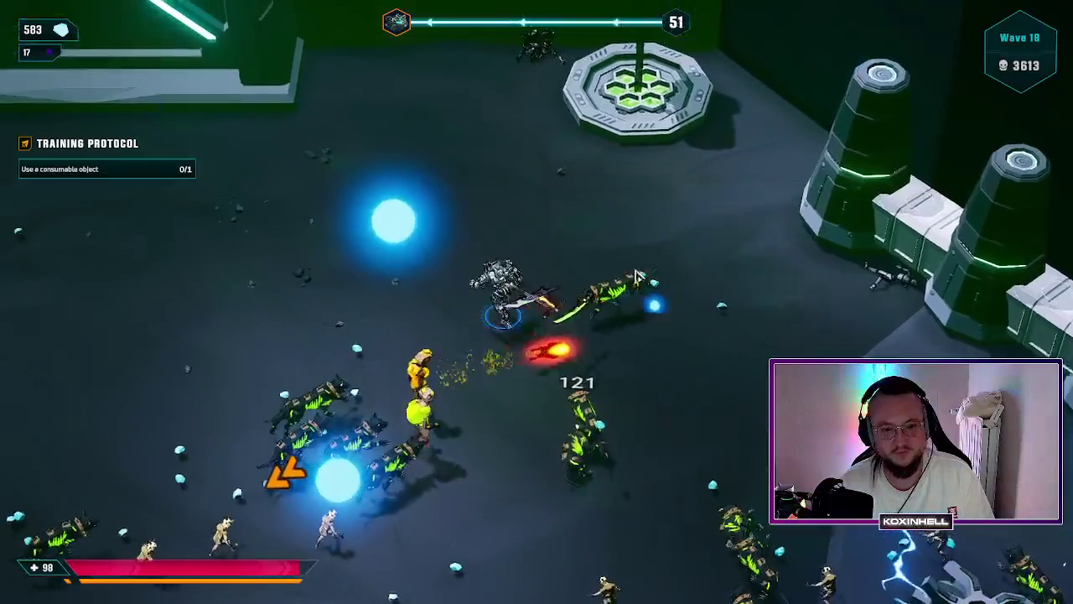
{"action": "key", "text": "w"}
{"action": "key", "text": "a"}
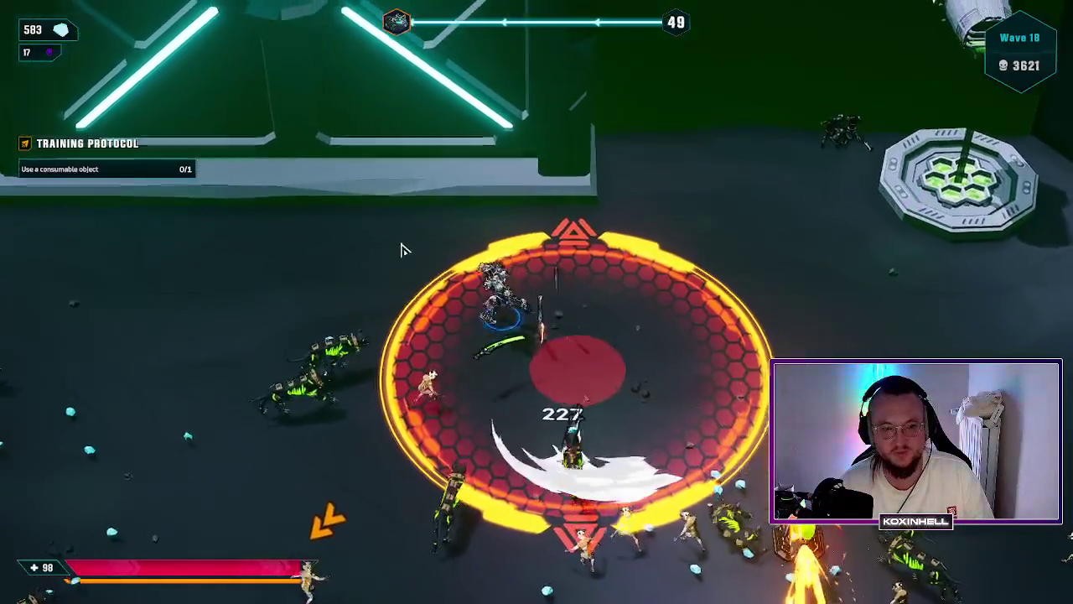
{"action": "key", "text": "a"}
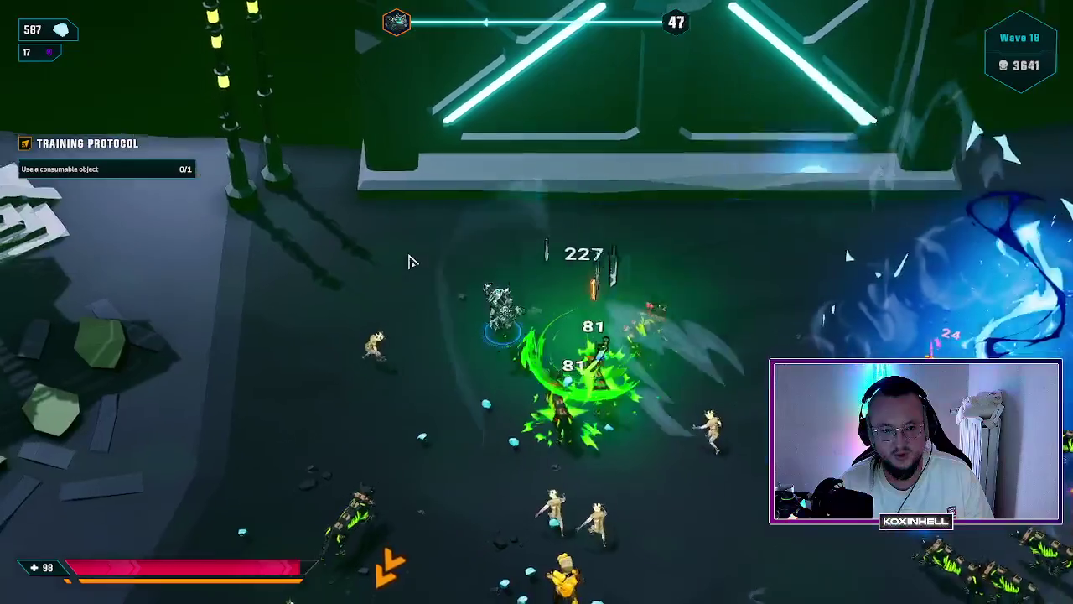
Step: Run south through the crowd, then east past the torches until the timer reads 33
{"action": "key", "text": "s"}
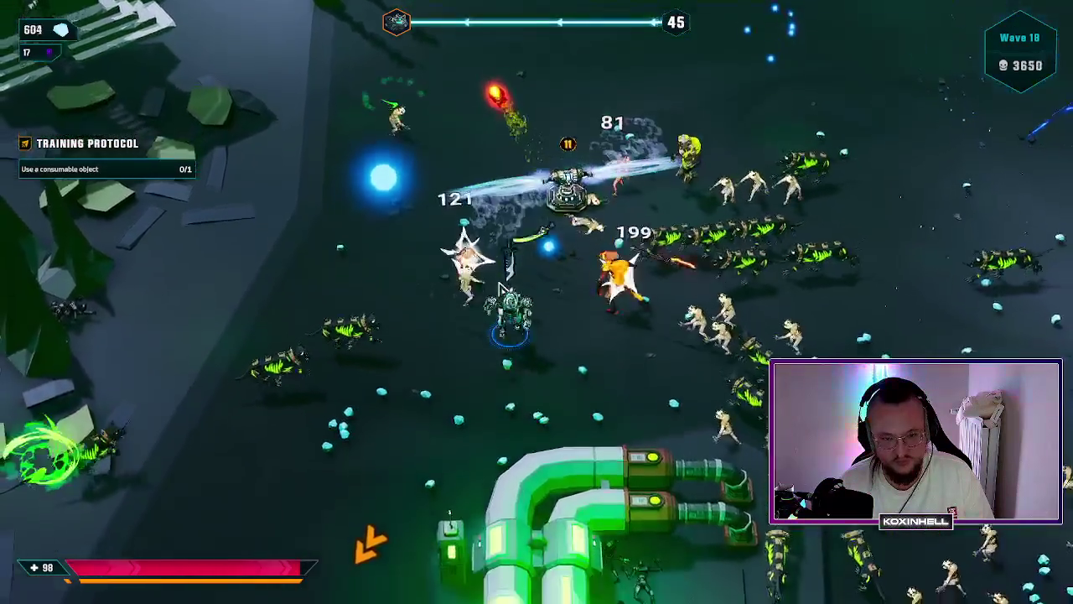
{"action": "key", "text": "s"}
{"action": "key", "text": "a"}
{"action": "key", "text": "s"}
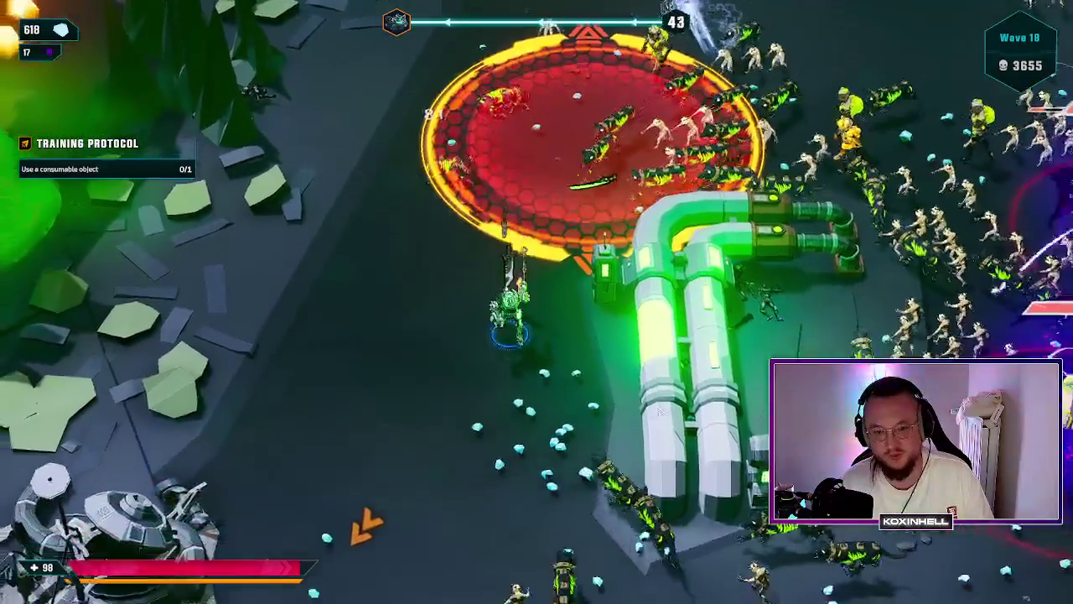
{"action": "key", "text": "s"}
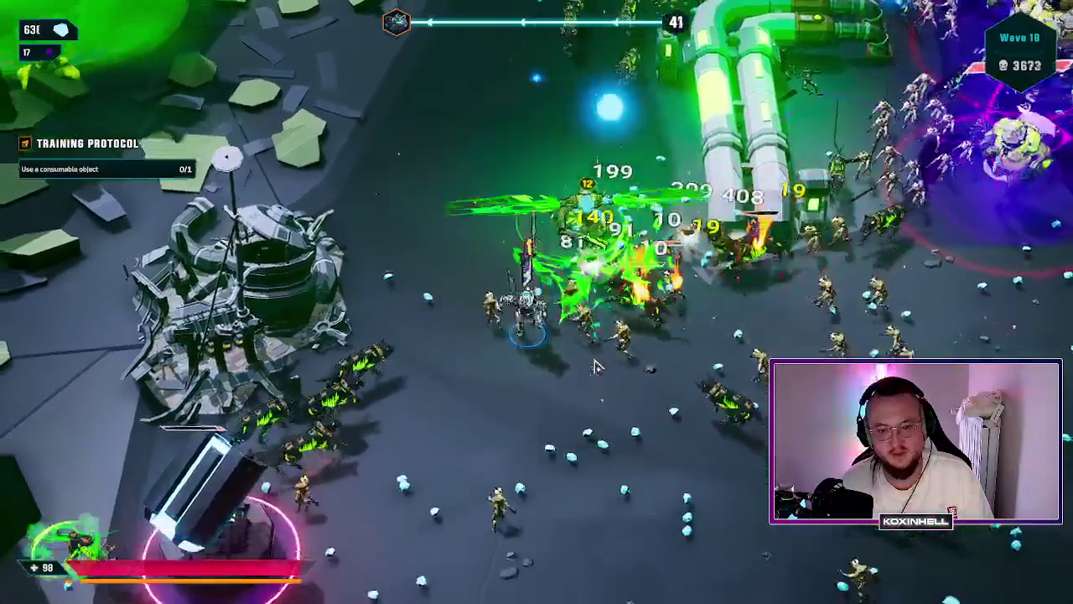
{"action": "key", "text": "s"}
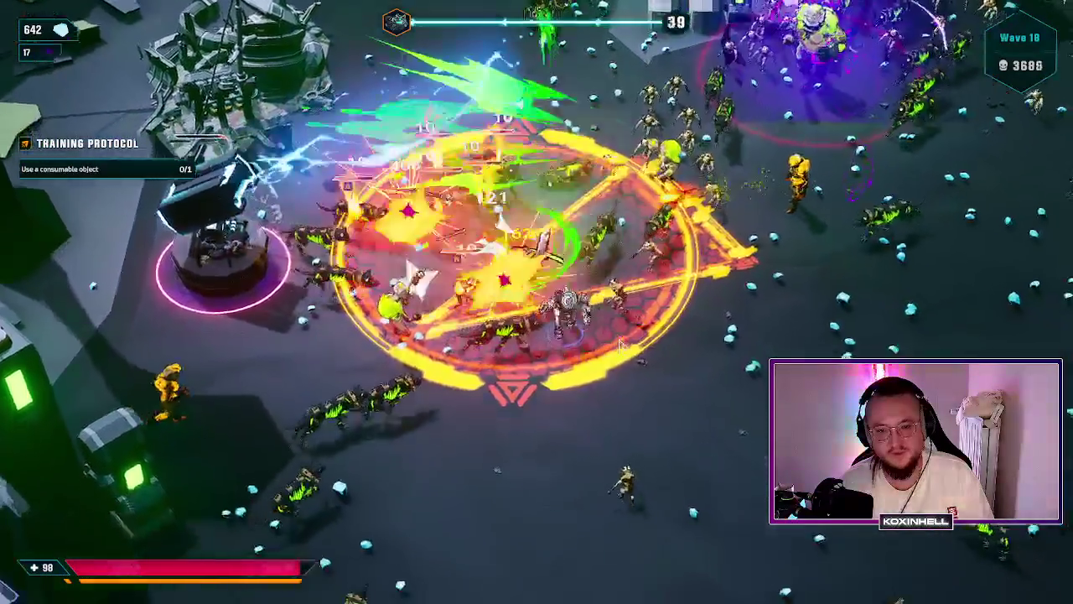
{"action": "key", "text": "d"}
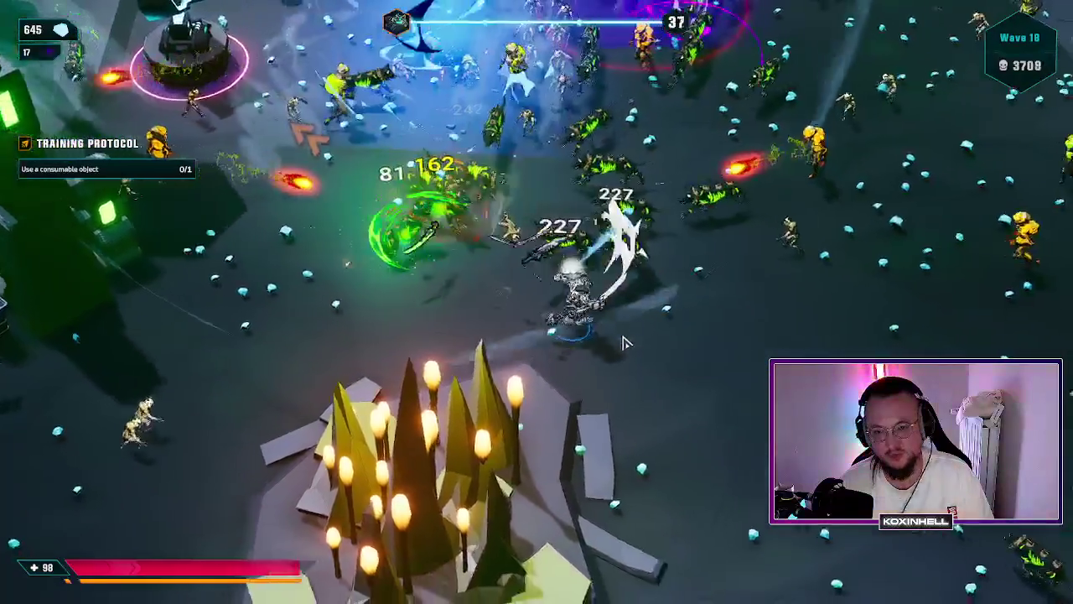
{"action": "key", "text": "d"}
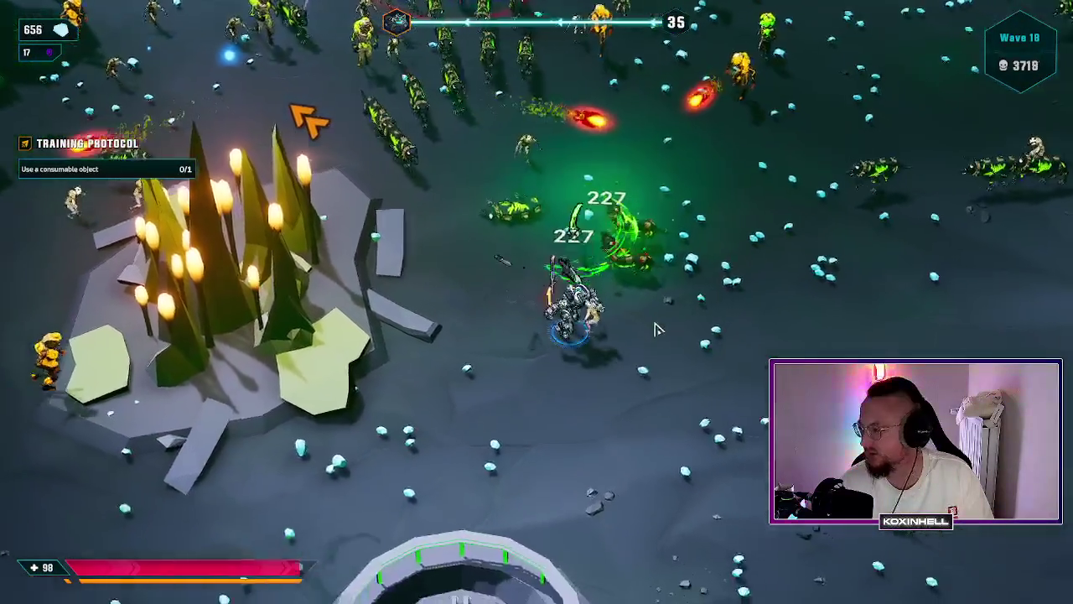
{"action": "key", "text": "d"}
{"action": "key", "text": "d"}
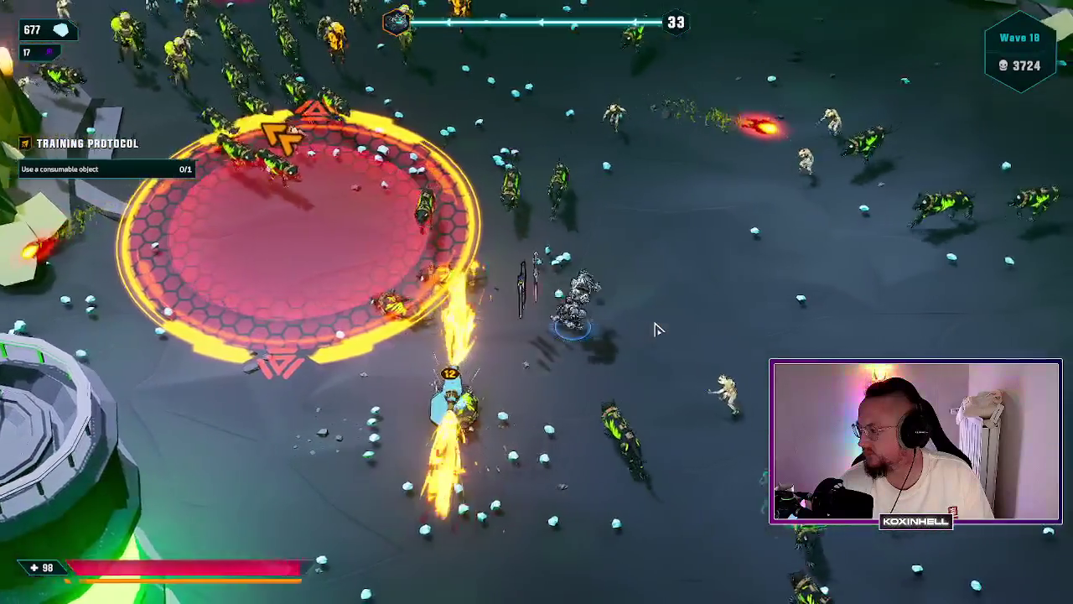
{"action": "key", "text": "d"}
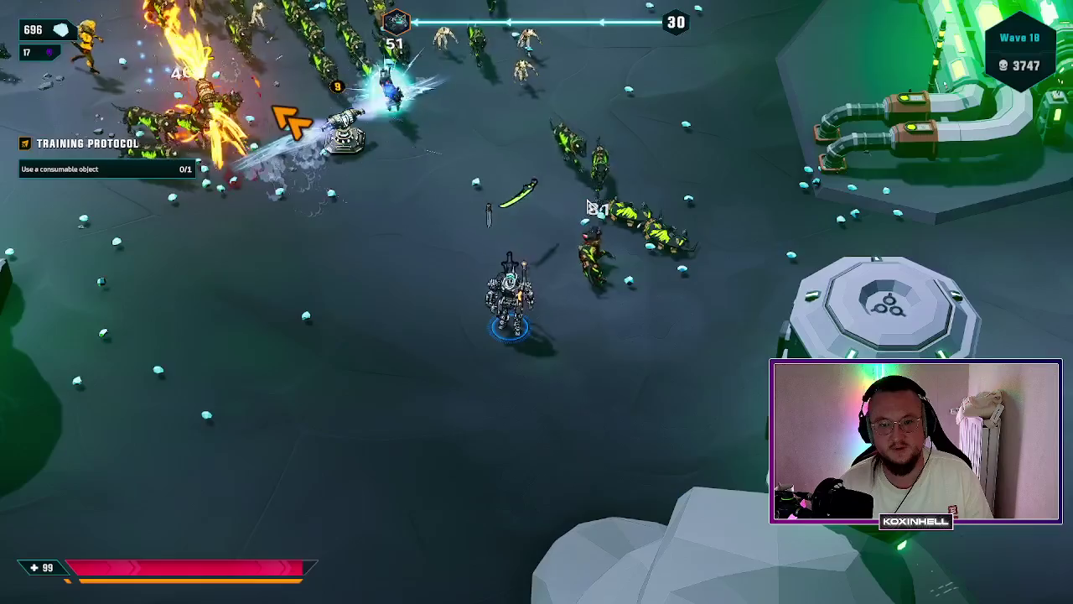
Step: Steer away from the enemy crowd with A, W and D until wave 18's timer expires
{"action": "key", "text": "a"}
{"action": "key", "text": "a"}
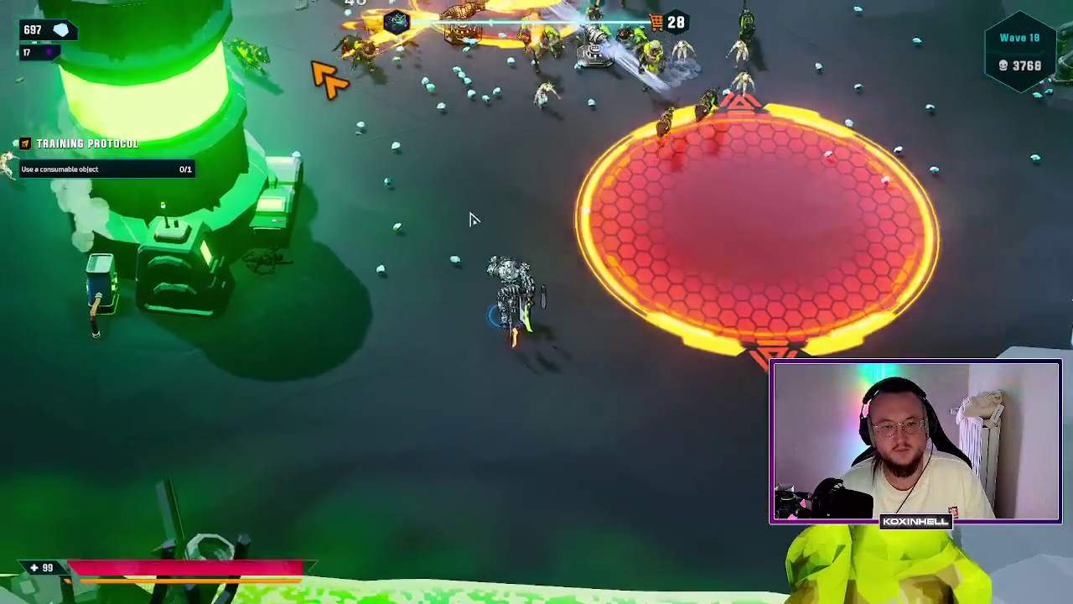
{"action": "key", "text": "w"}
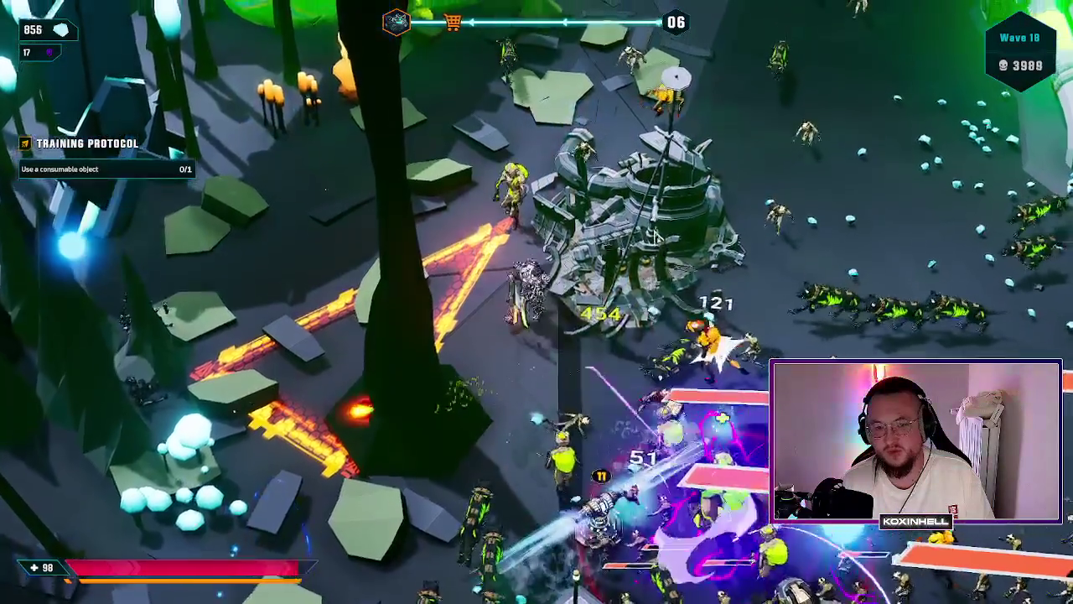
{"action": "key", "text": "d"}
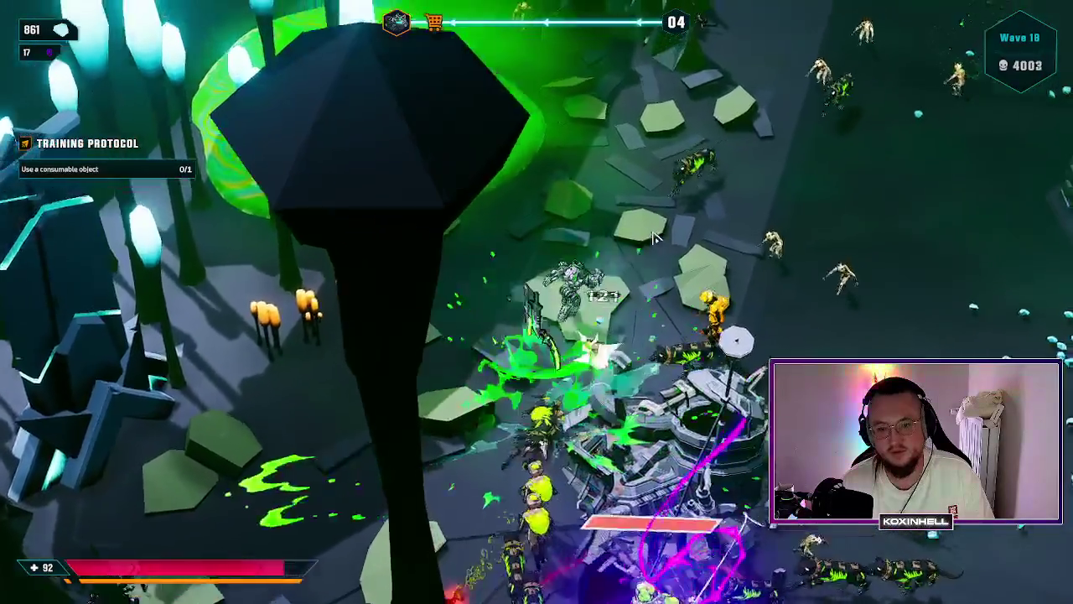
{"action": "key", "text": "w"}
{"action": "key", "text": "d"}
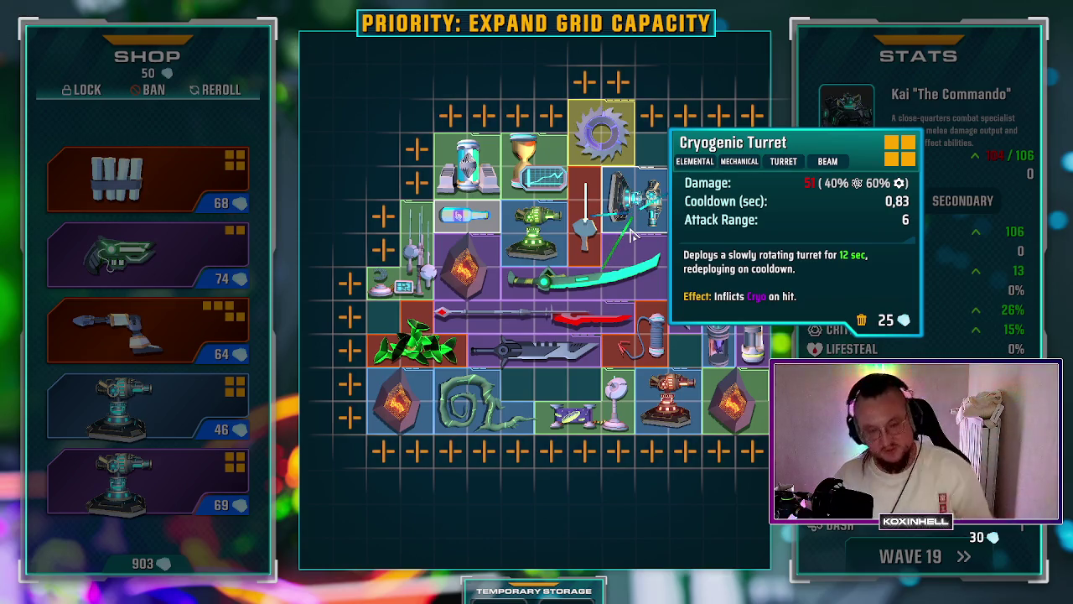
Step: Buy the Cryogenic Turret and place it into free inventory grid cells
{"action": "mouse_move", "coordinate": [167, 348]}
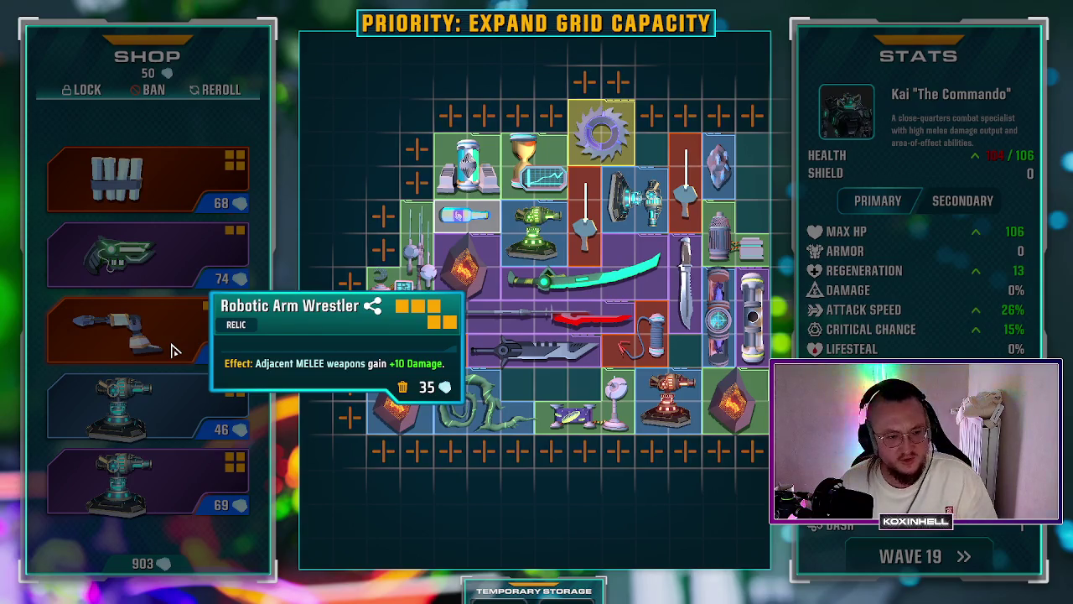
{"action": "mouse_move", "coordinate": [130, 423]}
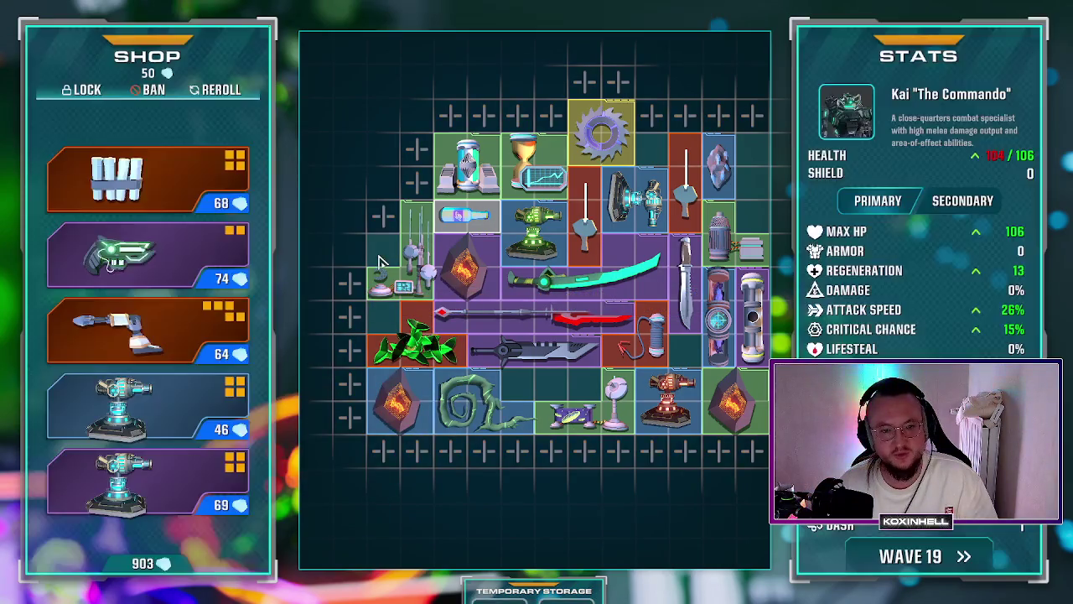
{"action": "left_click_drag", "start_coordinate": [148, 412], "coordinate": [612, 217]}
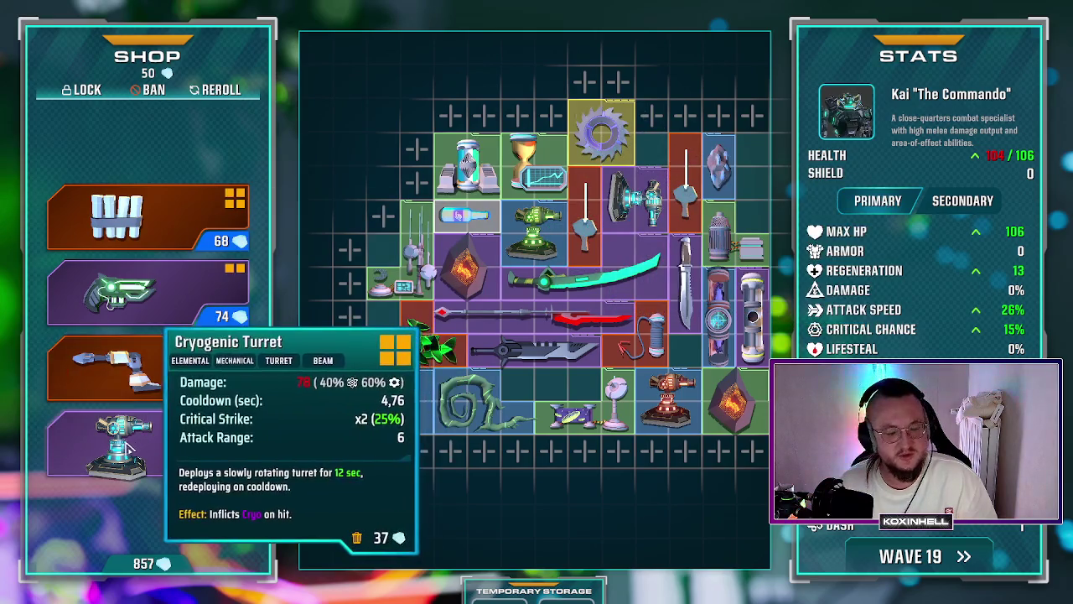
{"action": "left_click_drag", "start_coordinate": [147, 444], "coordinate": [603, 226]}
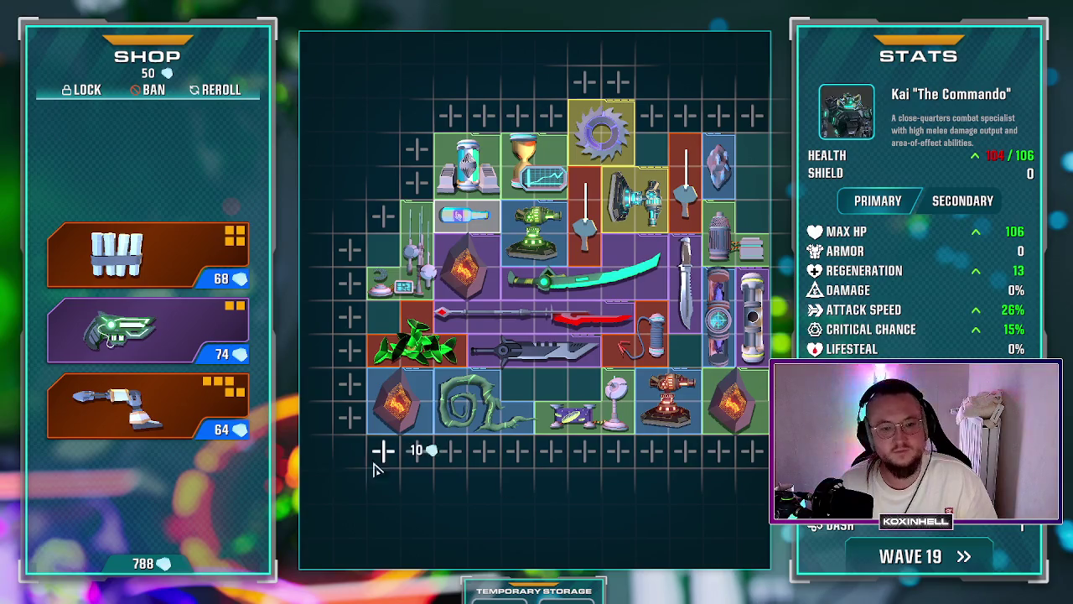
Step: Buy the Venom Launcher into the grid, leaving 714 currency, then hide the grid
{"action": "mouse_move", "coordinate": [752, 290]}
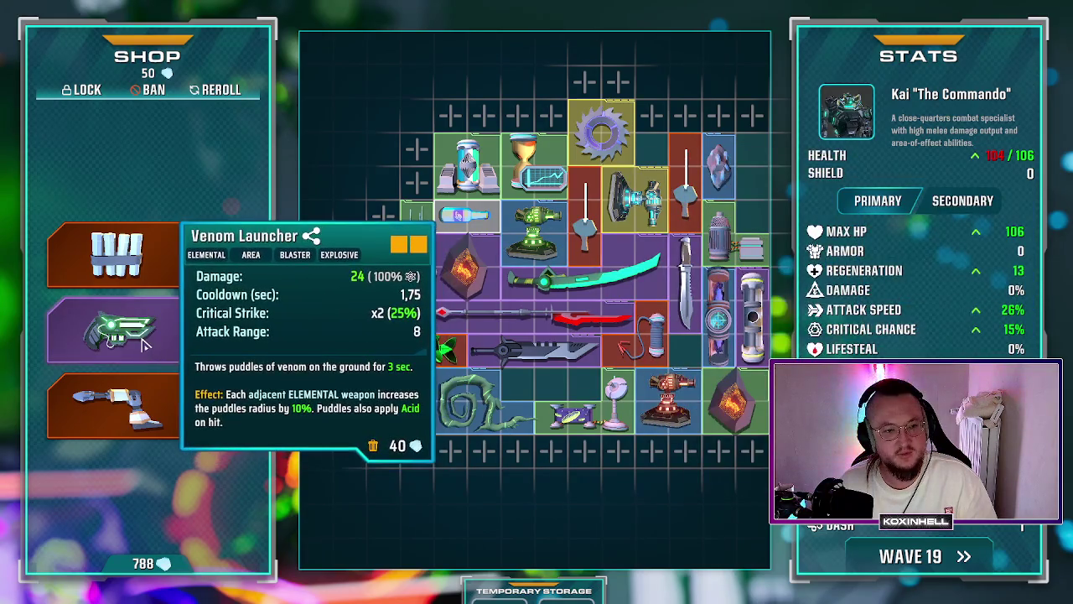
{"action": "mouse_move", "coordinate": [118, 331]}
{"action": "left_mouse_down"}
{"action": "mouse_move", "coordinate": [403, 335]}
{"action": "mouse_move", "coordinate": [721, 251]}
{"action": "mouse_move", "coordinate": [752, 191]}
{"action": "left_mouse_up"}
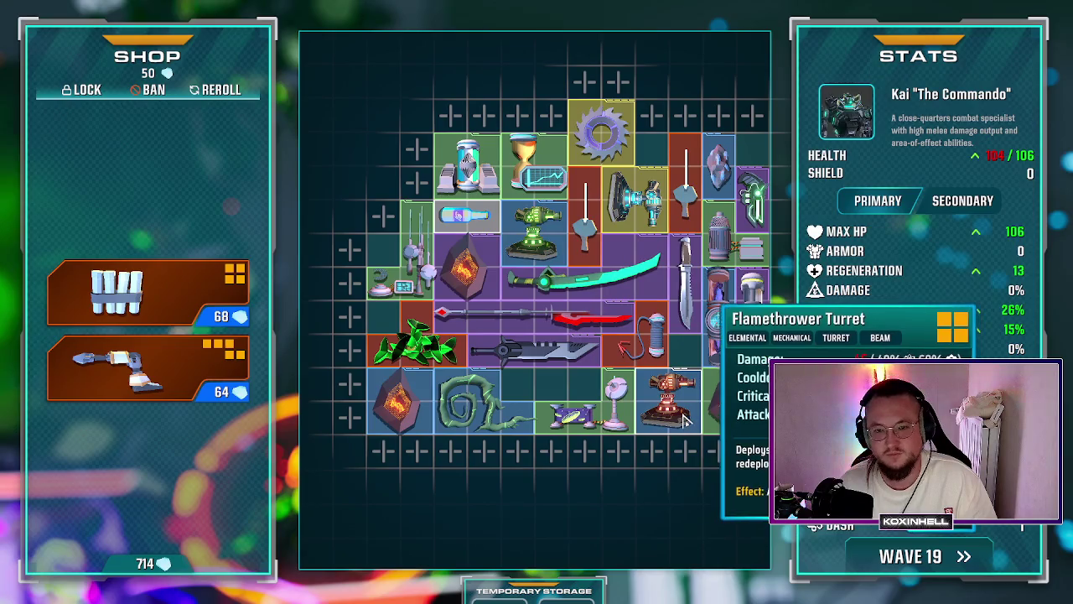
{"action": "left_click", "coordinate": [895, 564]}
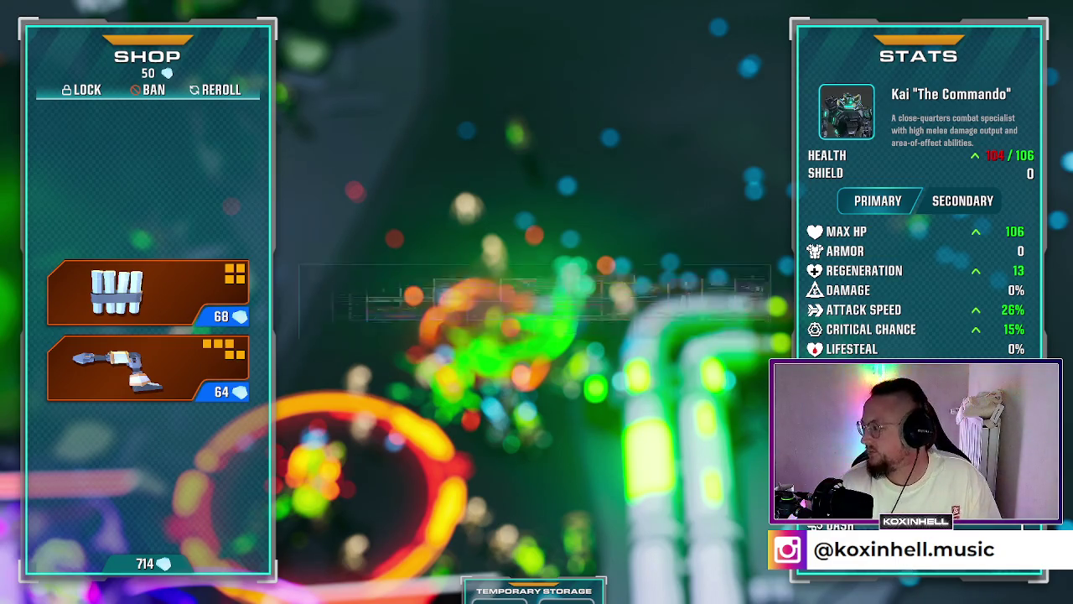
Step: Bring the inventory grid back with Tab and reroll the shop with R for five new items
{"action": "key", "text": "Tab"}
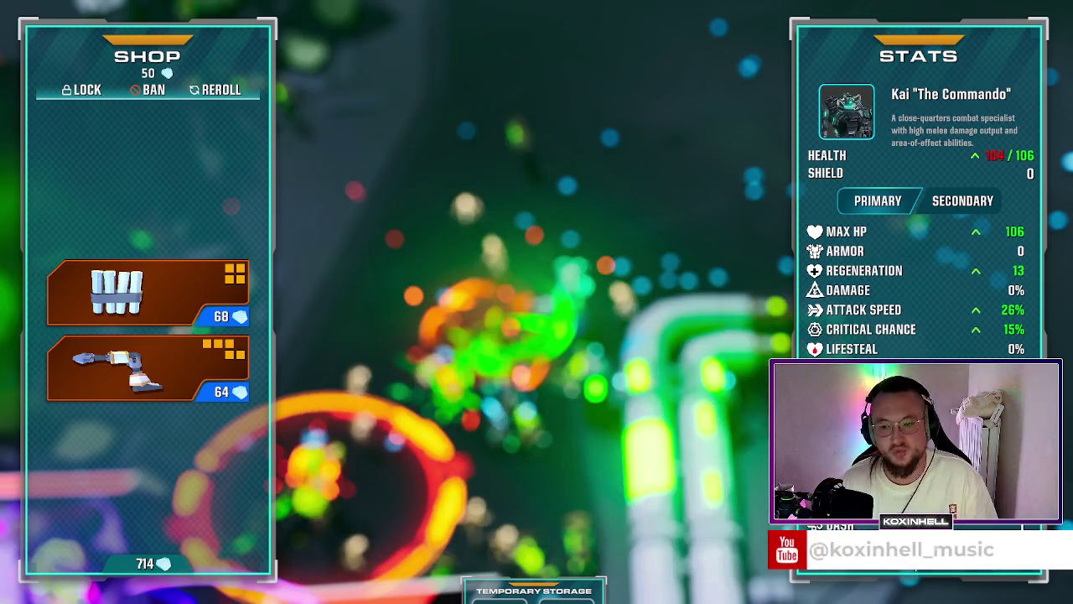
{"action": "key", "text": "Tab"}
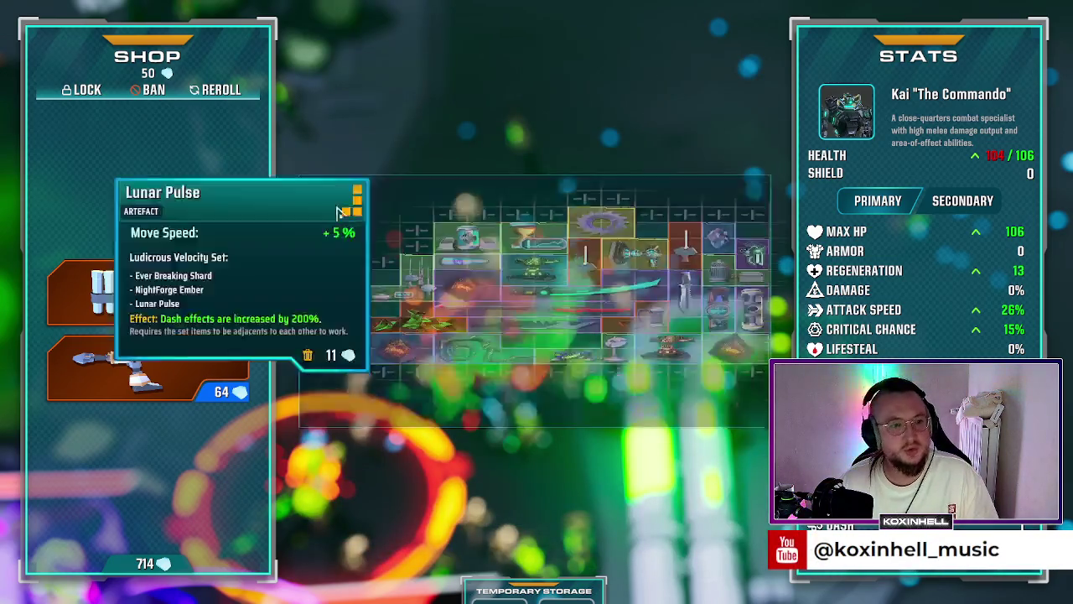
{"action": "key", "text": "r"}
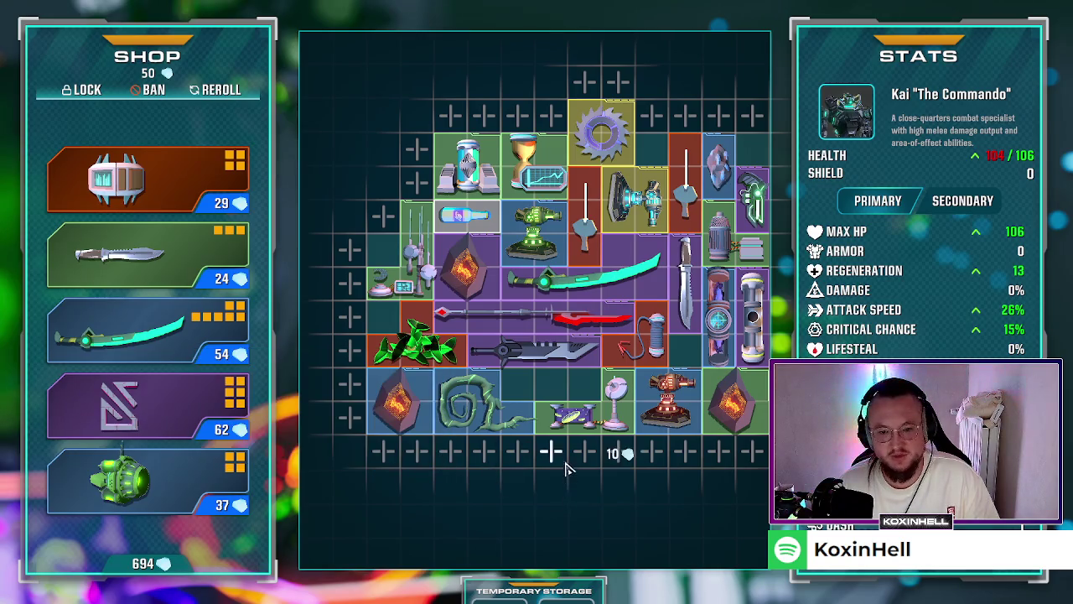
Step: Unlock six grid slots on the left and buy the Outerspace Relic into them
{"action": "left_click", "coordinate": [350, 317]}
{"action": "left_click", "coordinate": [316, 317]}
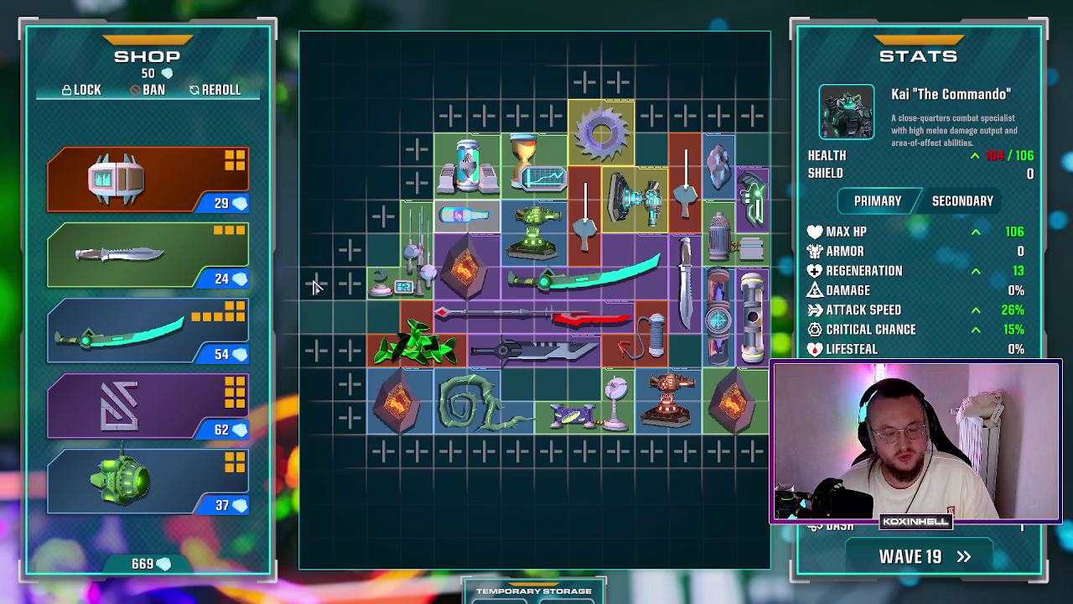
{"action": "left_click", "coordinate": [316, 283]}
{"action": "left_click", "coordinate": [316, 249]}
{"action": "left_click", "coordinate": [350, 249]}
{"action": "left_click", "coordinate": [349, 283]}
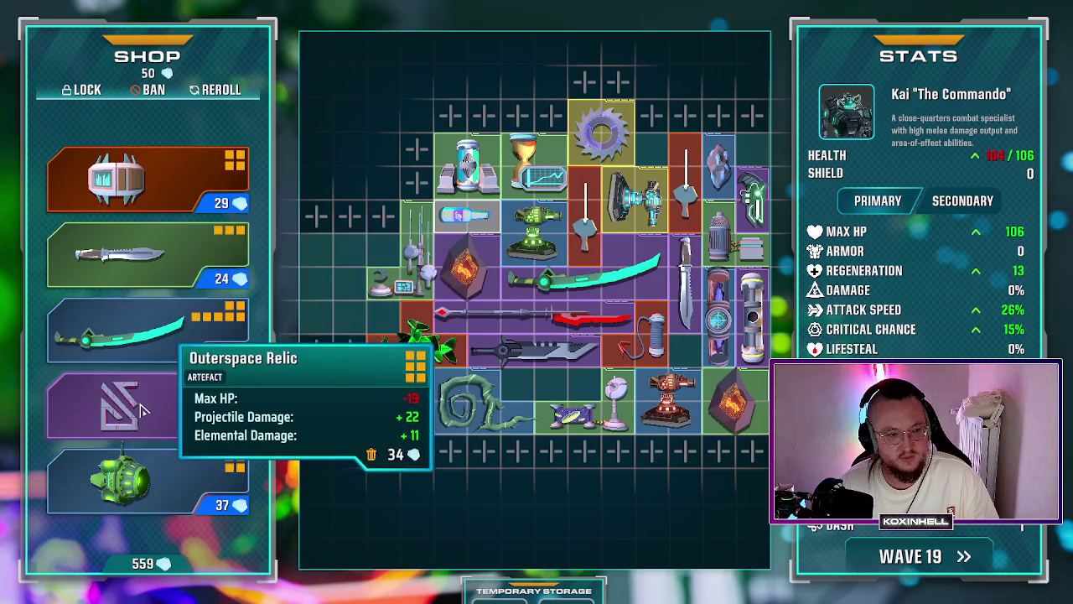
{"action": "mouse_move", "coordinate": [126, 407]}
{"action": "left_mouse_down"}
{"action": "mouse_move", "coordinate": [306, 386]}
{"action": "mouse_move", "coordinate": [331, 292]}
{"action": "left_mouse_up"}
Step: Unlock three top-left slots, buy the Biogenic Drone into them, and start wave 19
{"action": "mouse_move", "coordinate": [138, 431]}
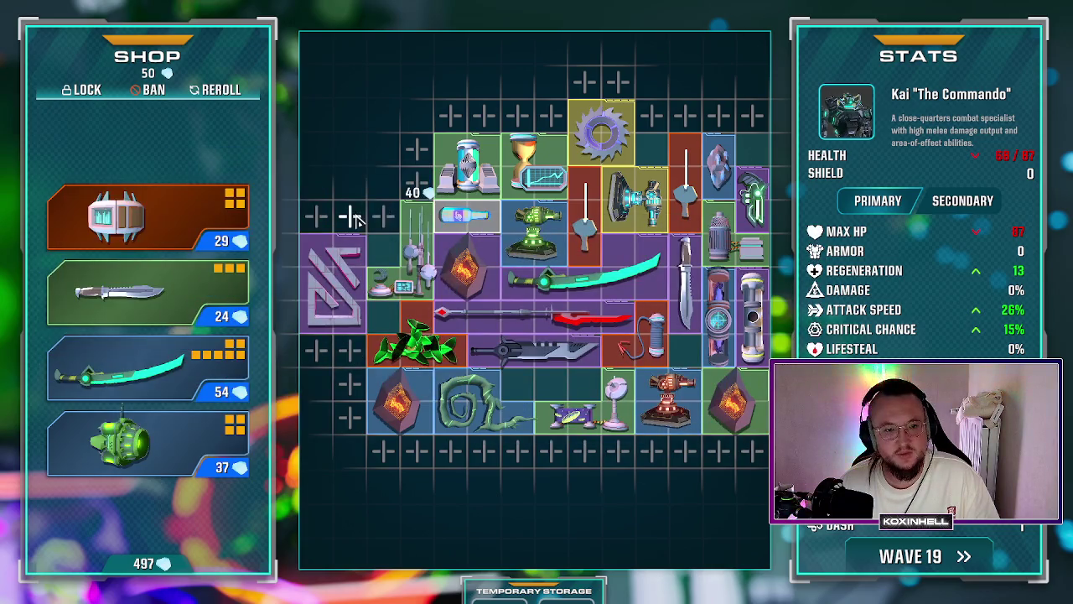
{"action": "left_click", "coordinate": [383, 218]}
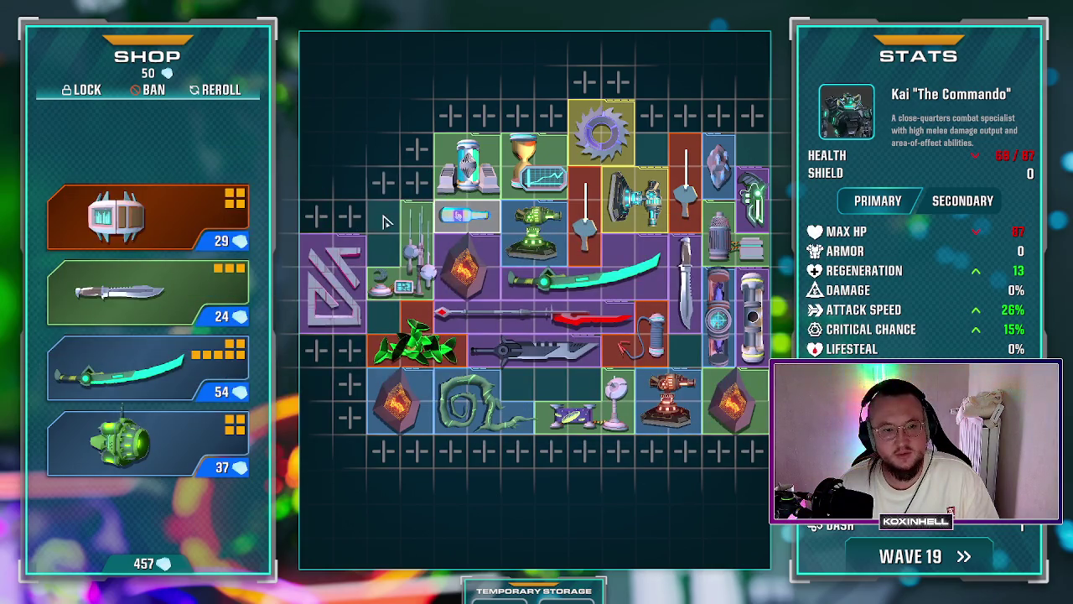
{"action": "left_click", "coordinate": [350, 217]}
{"action": "left_click", "coordinate": [383, 181]}
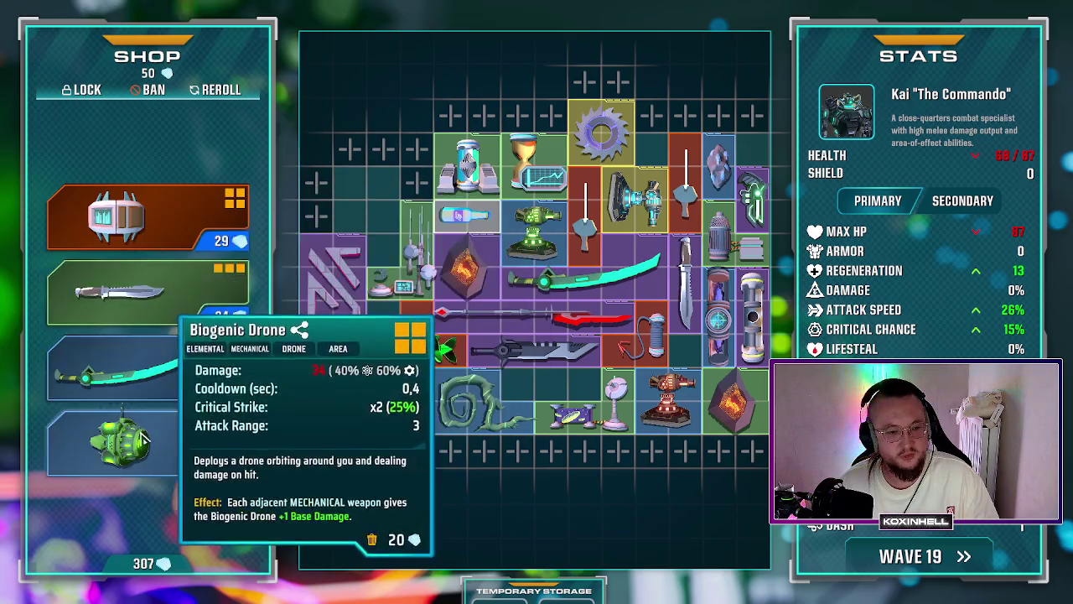
{"action": "left_click_drag", "start_coordinate": [144, 437], "coordinate": [367, 196]}
{"action": "left_click", "coordinate": [926, 558]}
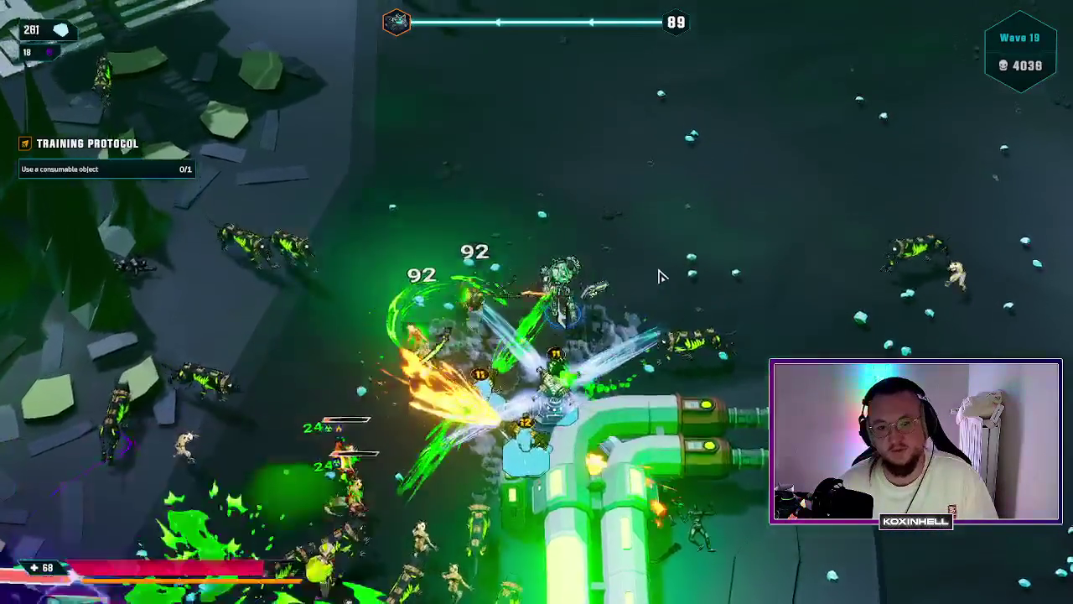
Step: Move around the arena with W, A, S and D to survive wave 19 until its countdown nears zero
{"action": "key", "text": "w"}
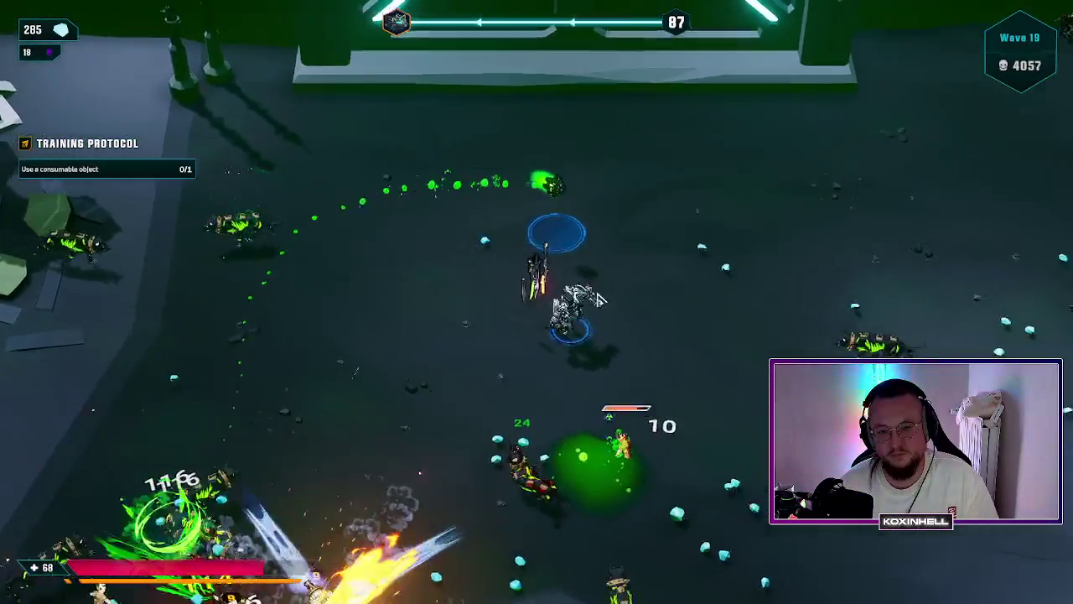
{"action": "key", "text": "d"}
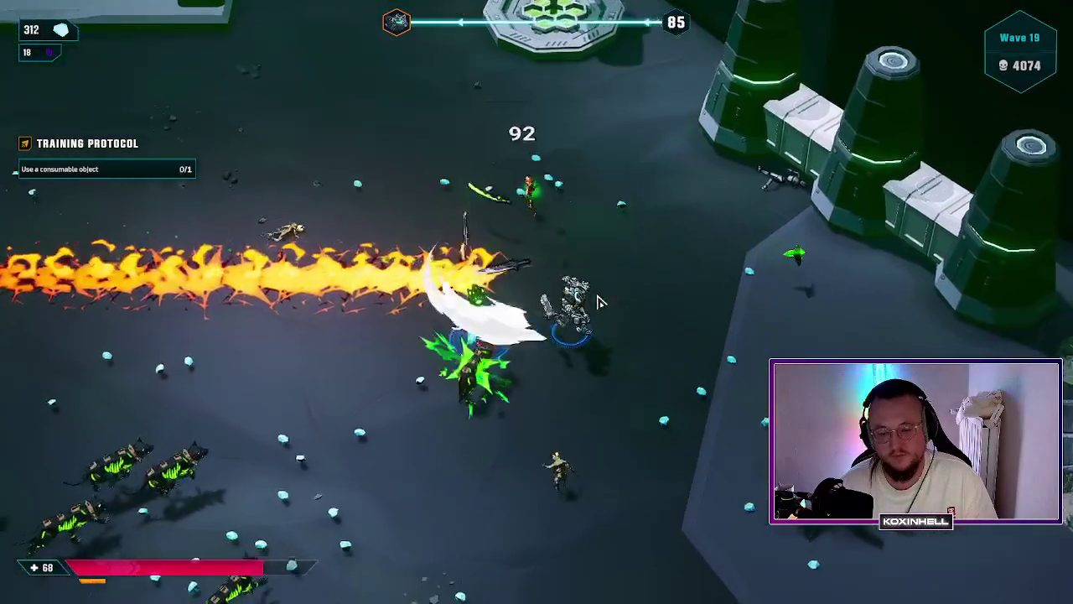
{"action": "key", "text": "s"}
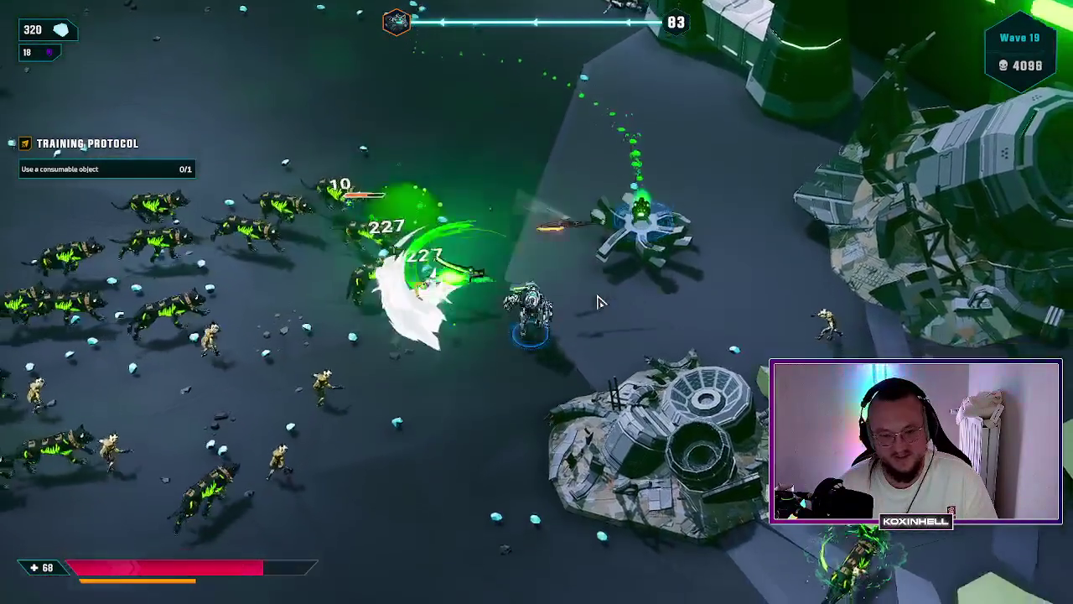
{"action": "key", "text": "s"}
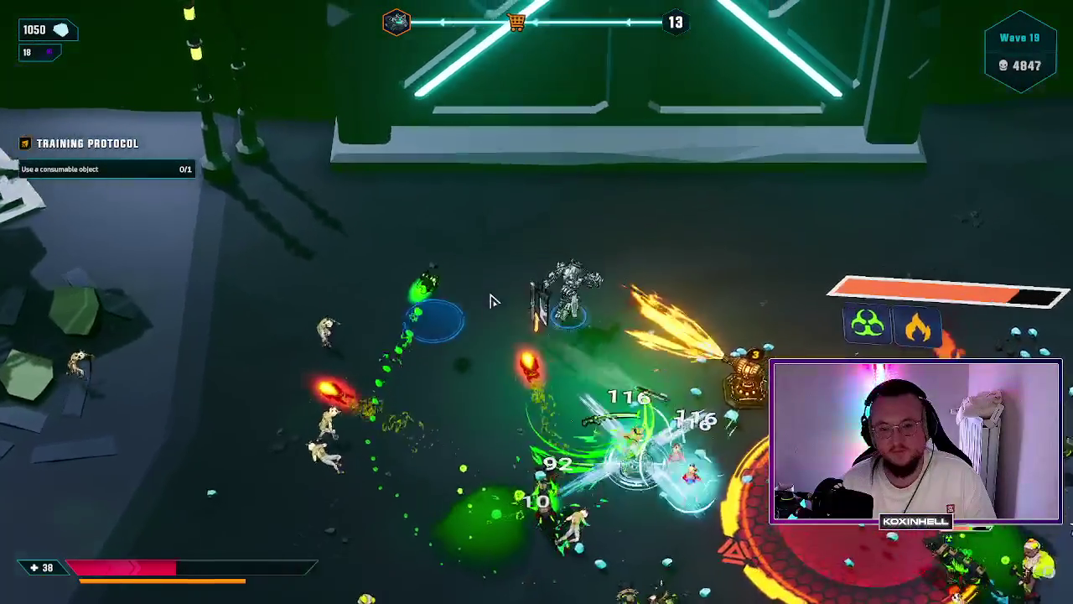
{"action": "key", "text": "d"}
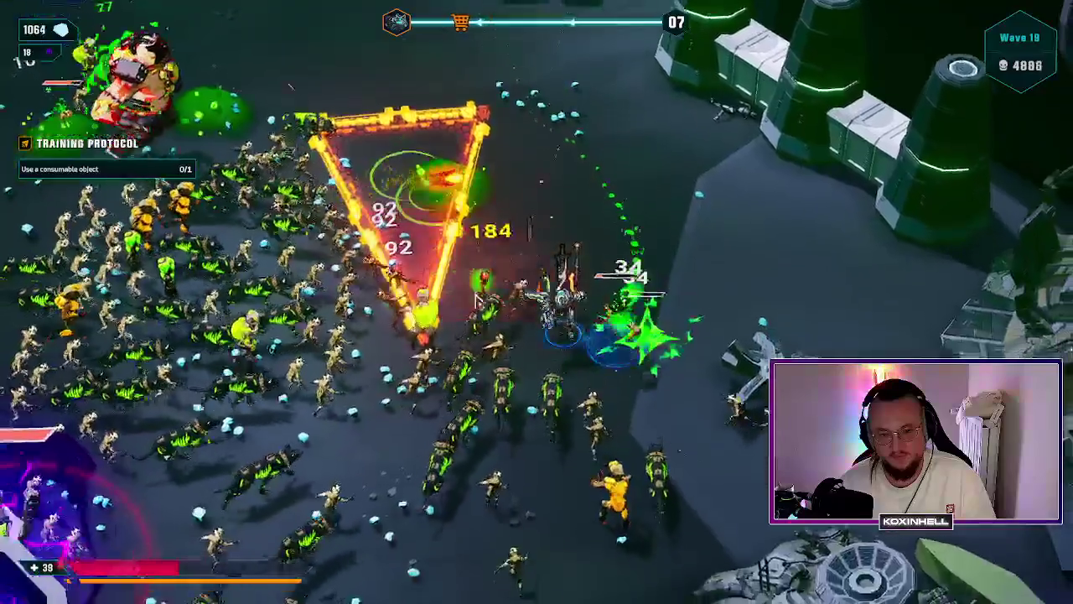
{"action": "key", "text": "s"}
{"action": "key", "text": "s"}
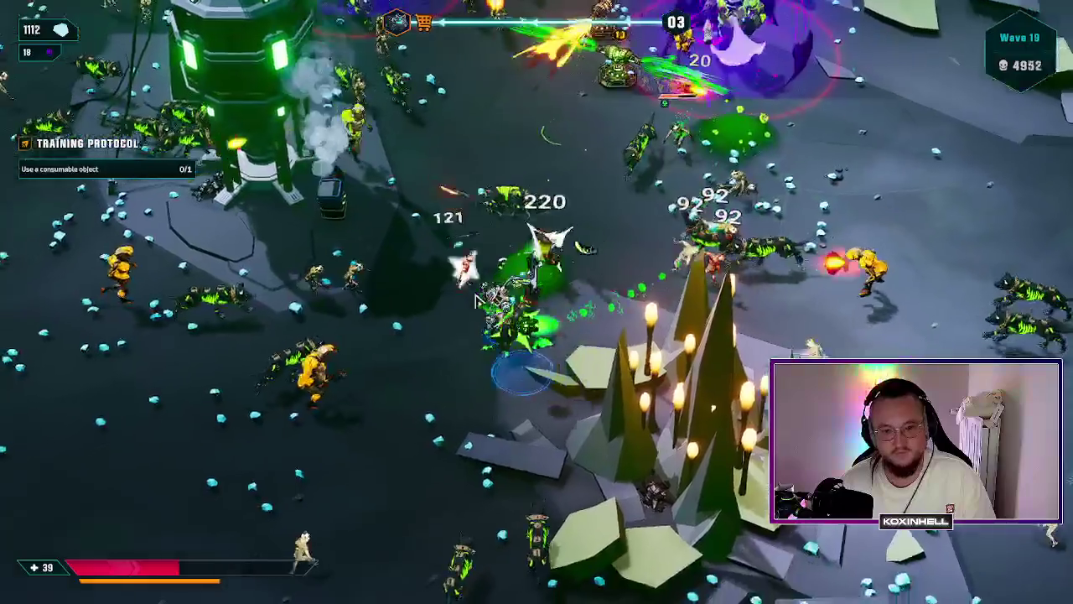
{"action": "key", "text": "a"}
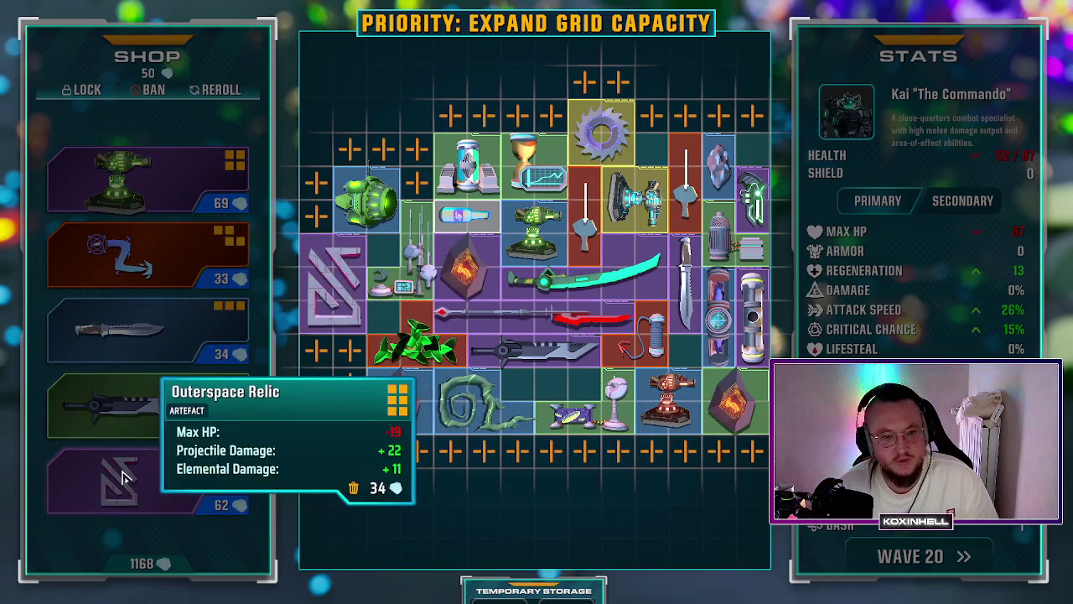
Step: Merge the shop Outerspace Relic into the grid relic, then dismantle and replace the old Acid Dispenser Turret
{"action": "left_click", "coordinate": [349, 349]}
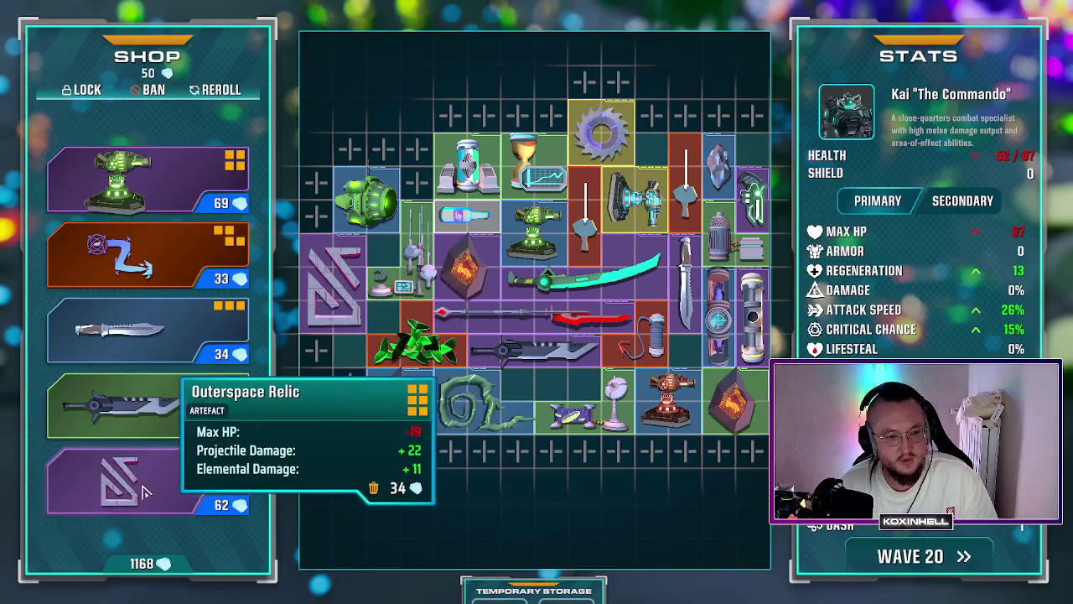
{"action": "mouse_move", "coordinate": [151, 482]}
{"action": "left_mouse_down"}
{"action": "mouse_move", "coordinate": [344, 247]}
{"action": "mouse_move", "coordinate": [353, 288]}
{"action": "left_mouse_up"}
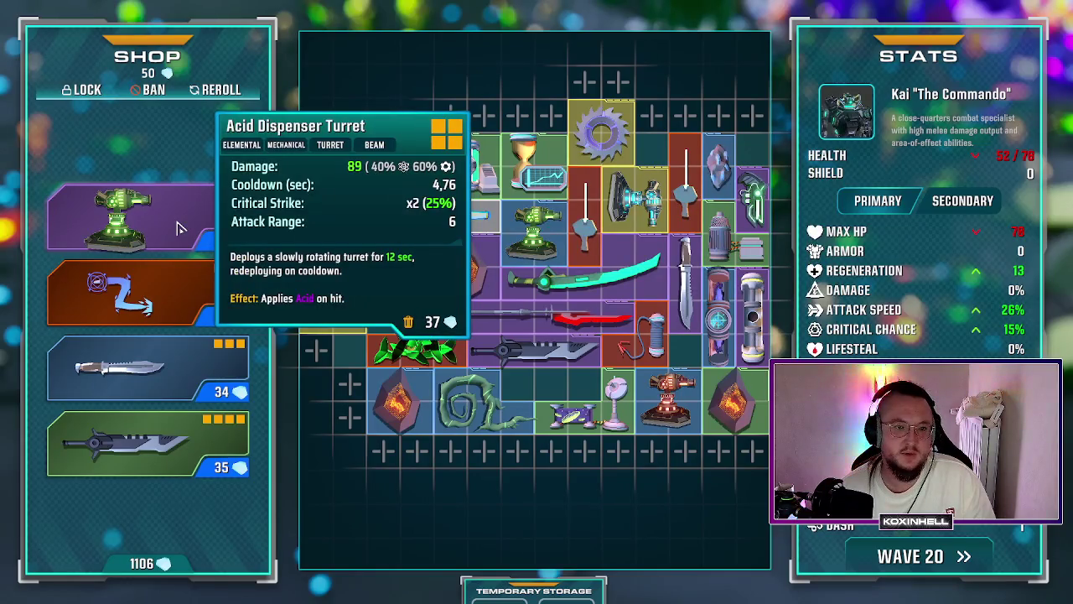
{"action": "left_click", "coordinate": [537, 224]}
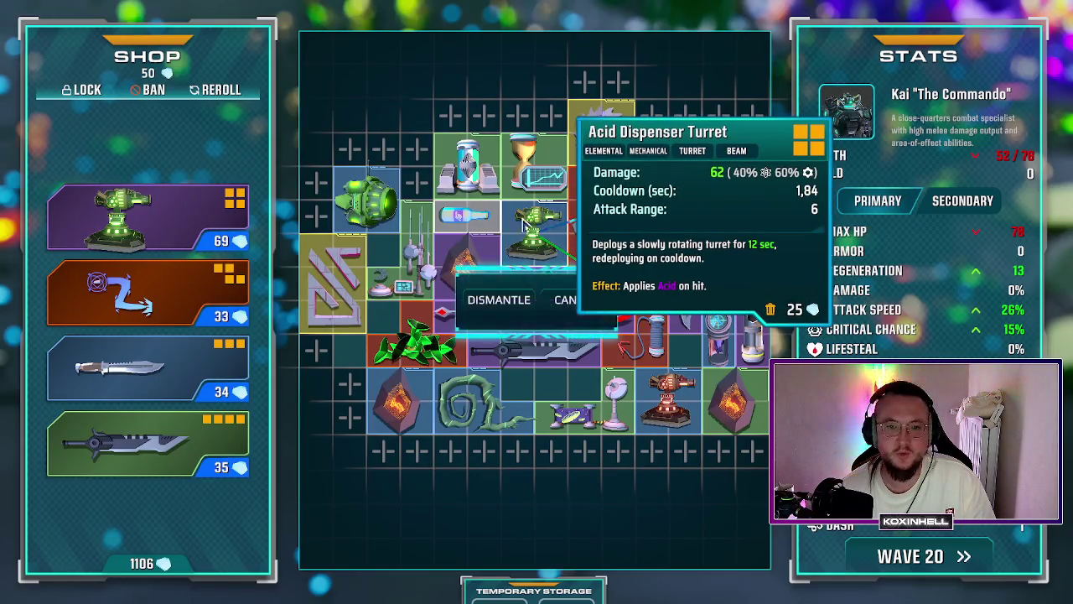
{"action": "left_click", "coordinate": [486, 307]}
{"action": "mouse_move", "coordinate": [147, 213]}
{"action": "left_mouse_down"}
{"action": "mouse_move", "coordinate": [333, 233]}
{"action": "mouse_move", "coordinate": [551, 228]}
{"action": "left_mouse_up"}
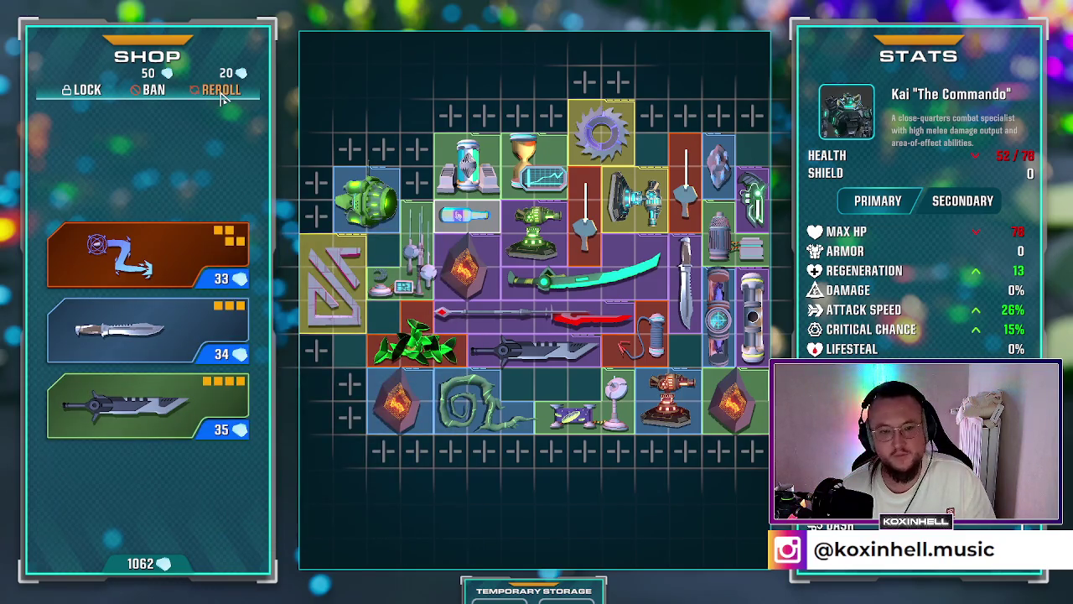
Step: Reroll the shop, buy an extra left grid slot, and place the red item in it
{"action": "left_click", "coordinate": [221, 92]}
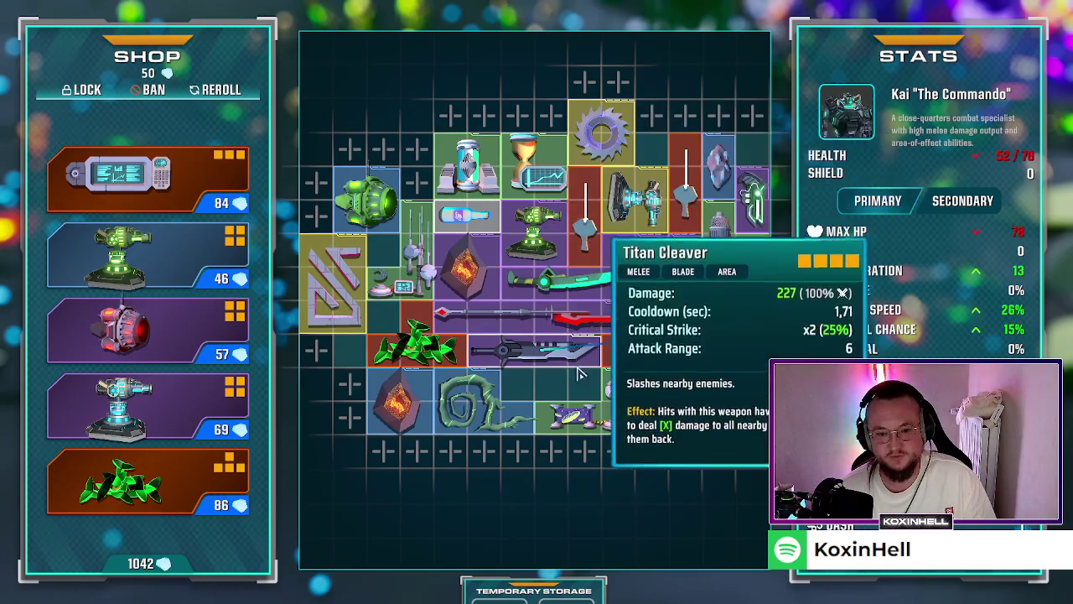
{"action": "left_click", "coordinate": [314, 348]}
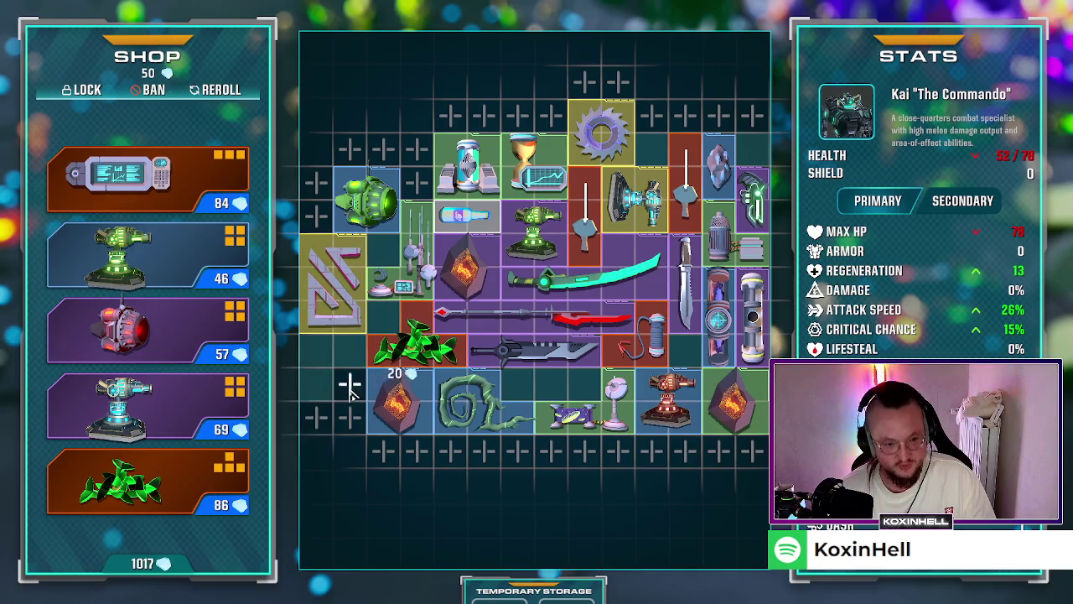
{"action": "mouse_move", "coordinate": [126, 331]}
{"action": "left_mouse_down"}
{"action": "mouse_move", "coordinate": [336, 402]}
{"action": "mouse_move", "coordinate": [342, 379]}
{"action": "left_mouse_up"}
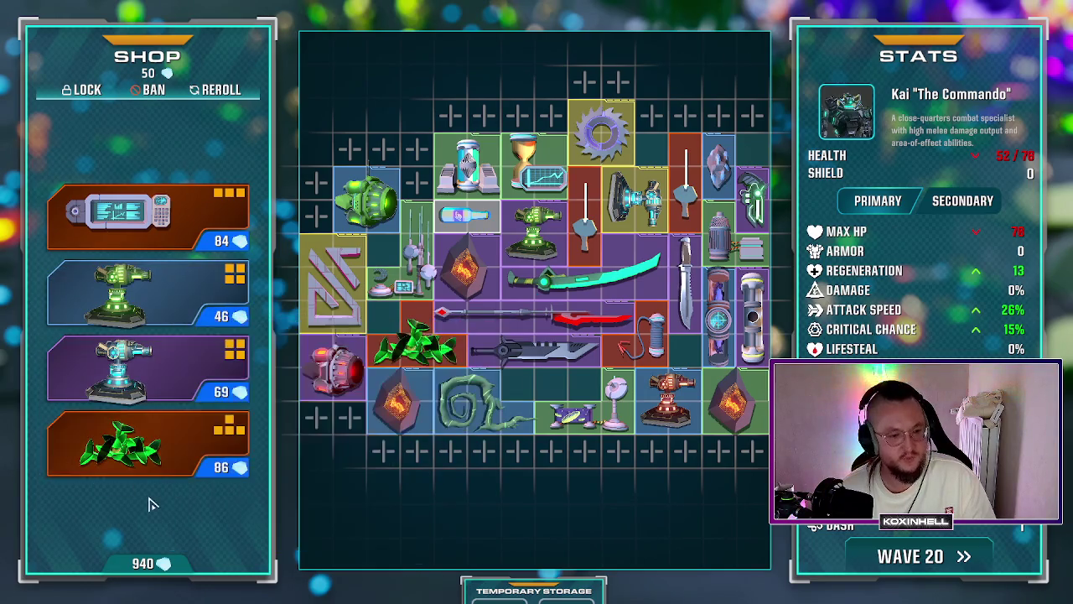
Step: Try the Ever Breaking Shard over the grid, then start wave 20 with Space
{"action": "mouse_move", "coordinate": [155, 452]}
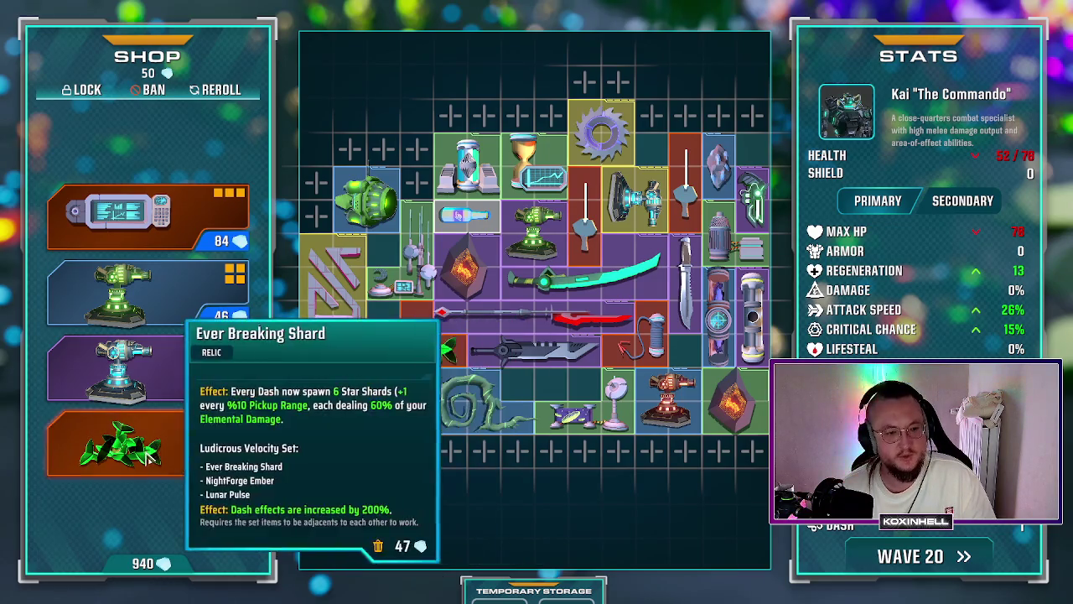
{"action": "mouse_move", "coordinate": [151, 444]}
{"action": "left_mouse_down"}
{"action": "mouse_move", "coordinate": [394, 490]}
{"action": "mouse_move", "coordinate": [417, 335]}
{"action": "left_mouse_up"}
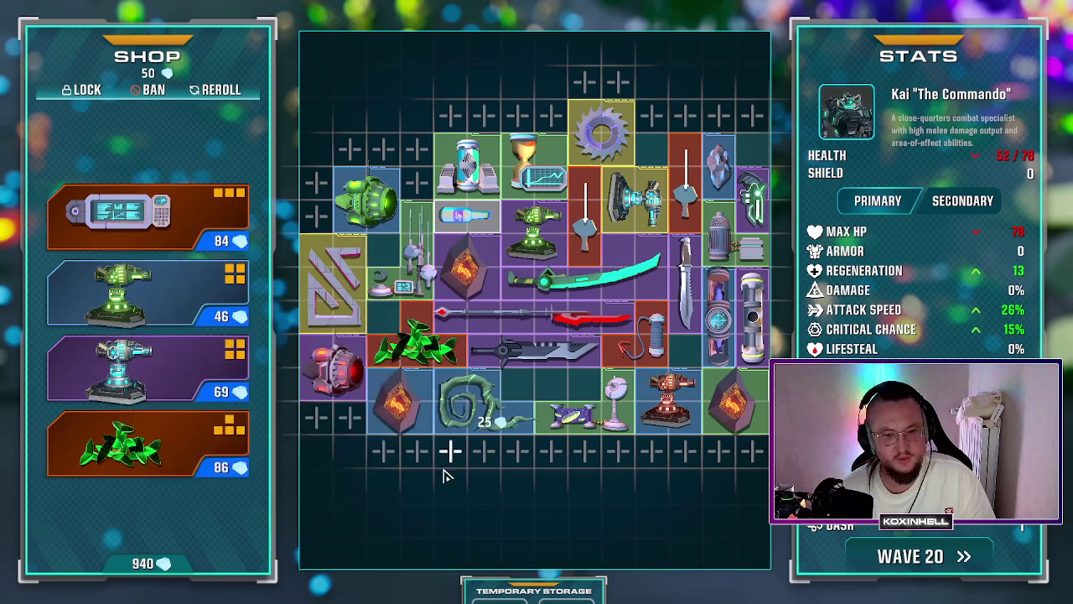
{"action": "mouse_move", "coordinate": [201, 460]}
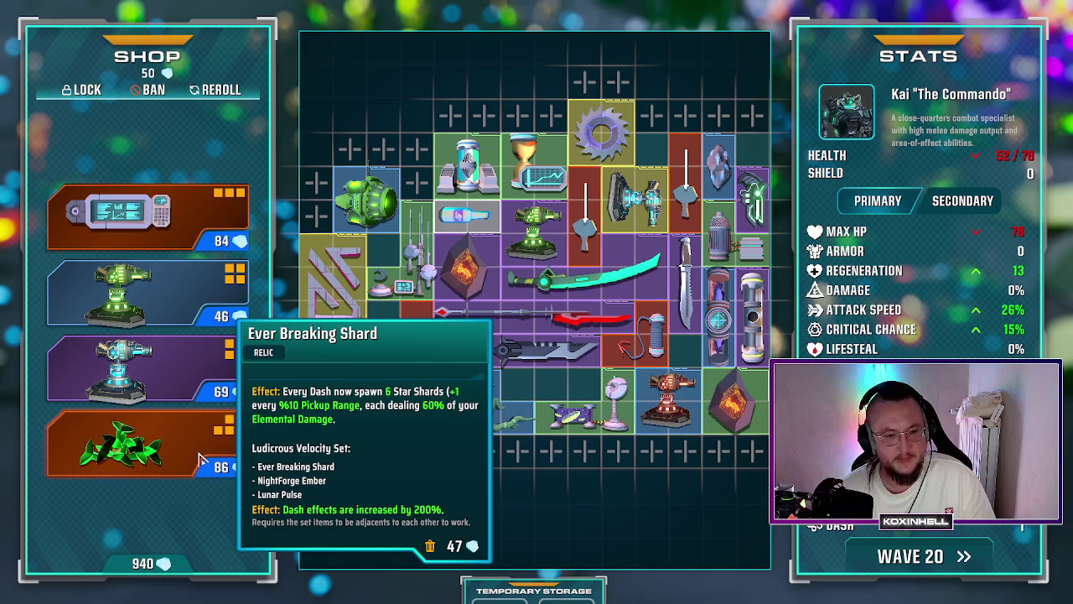
{"action": "mouse_move", "coordinate": [153, 237]}
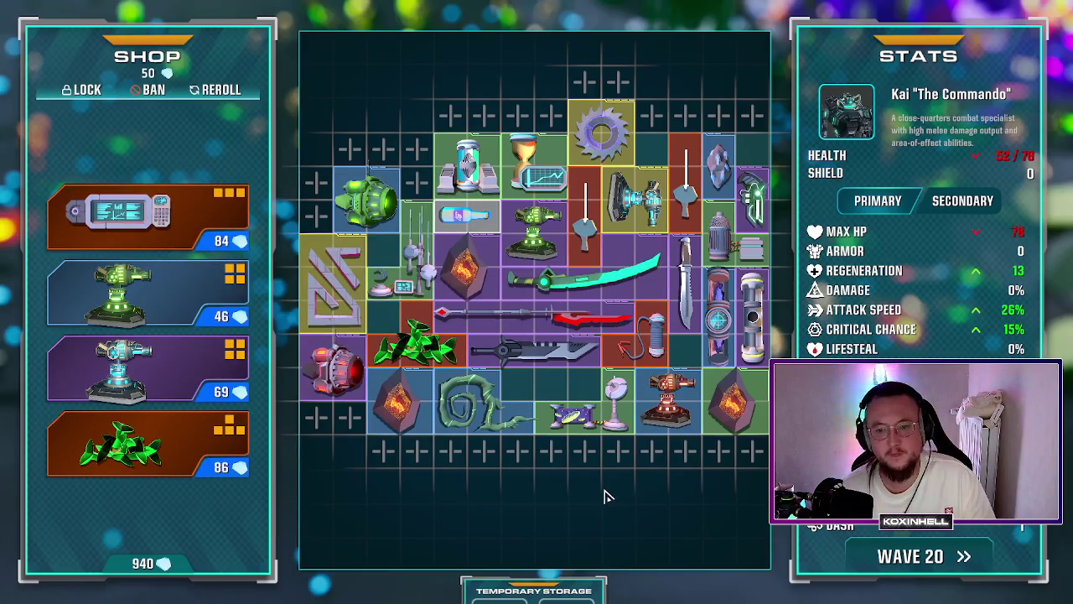
{"action": "key", "text": "space"}
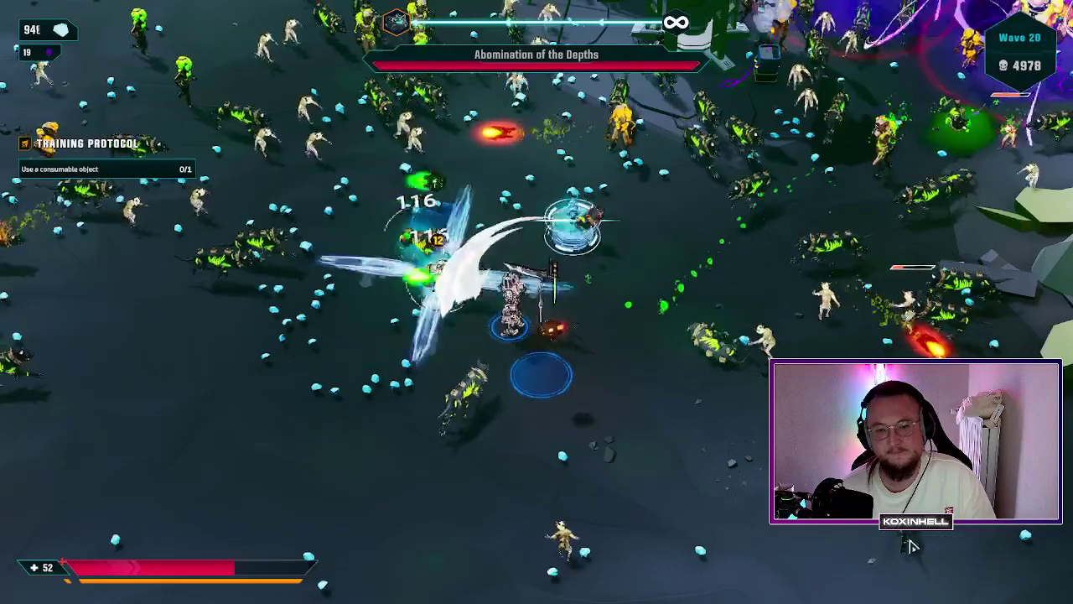
Step: Move down-left, up past the boss and left past the green tower during wave 20
{"action": "key", "text": "s"}
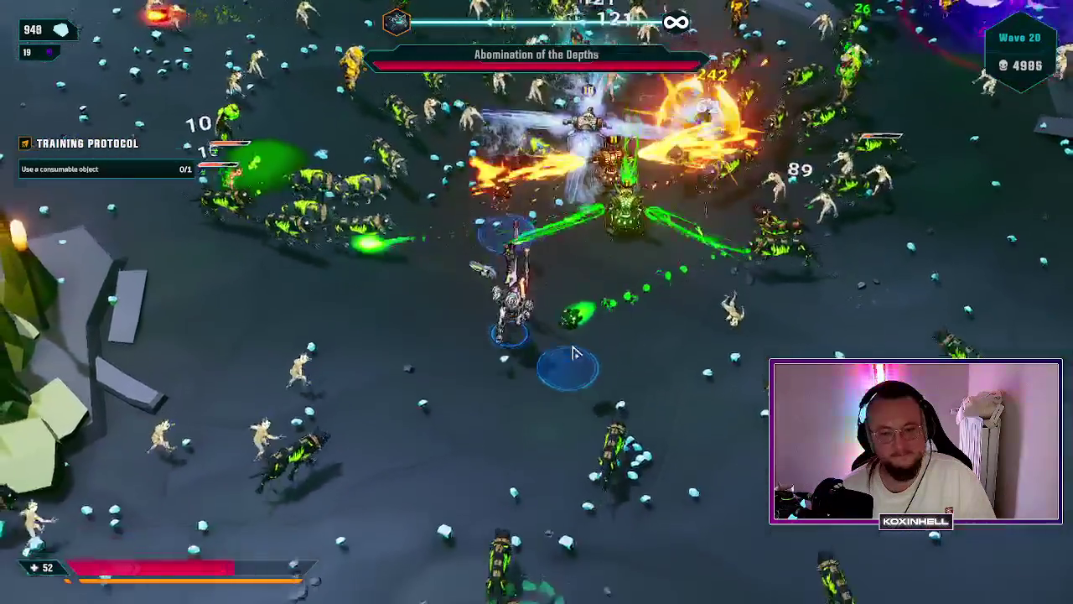
{"action": "key", "text": "s"}
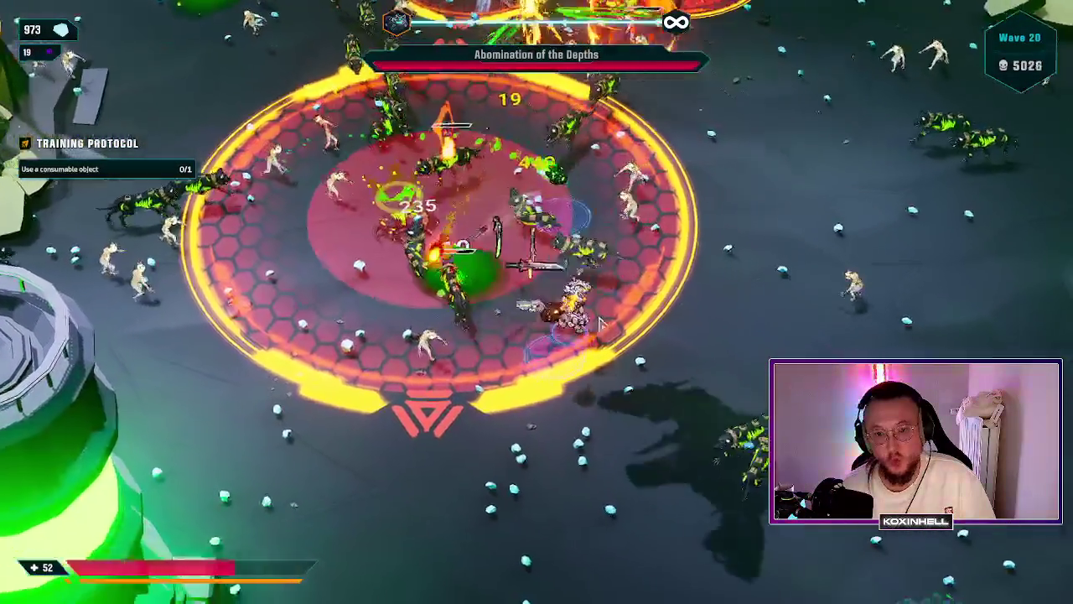
{"action": "key", "text": "a"}
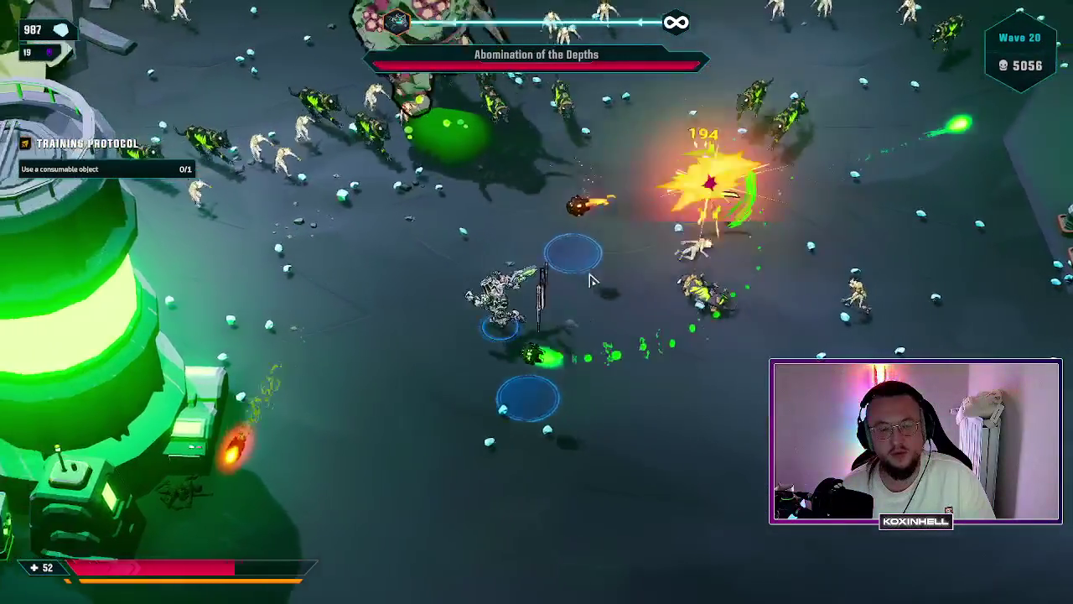
{"action": "key", "text": "w"}
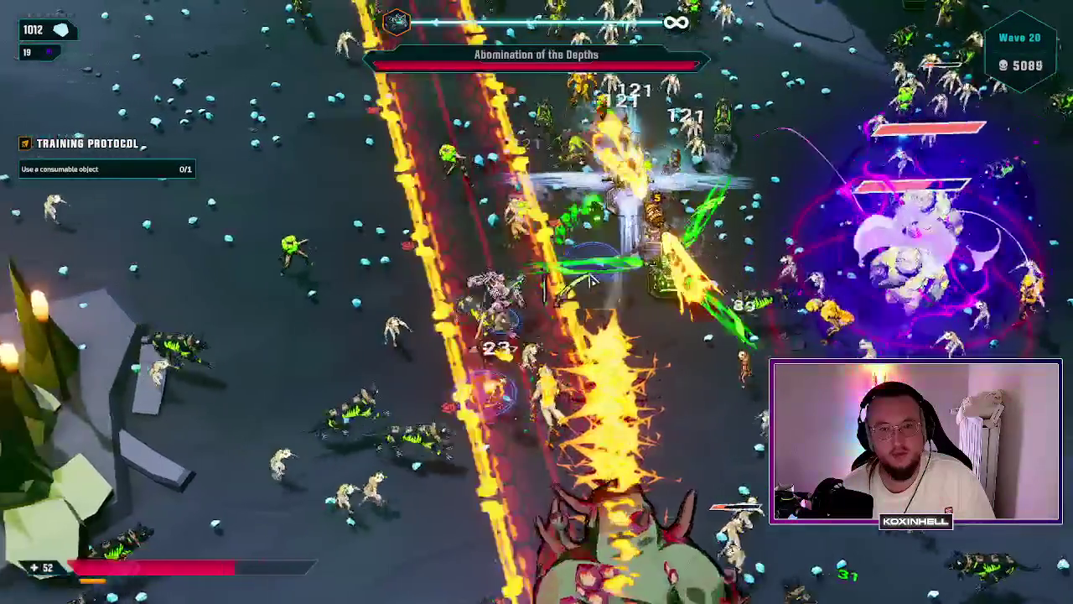
{"action": "key", "text": "a"}
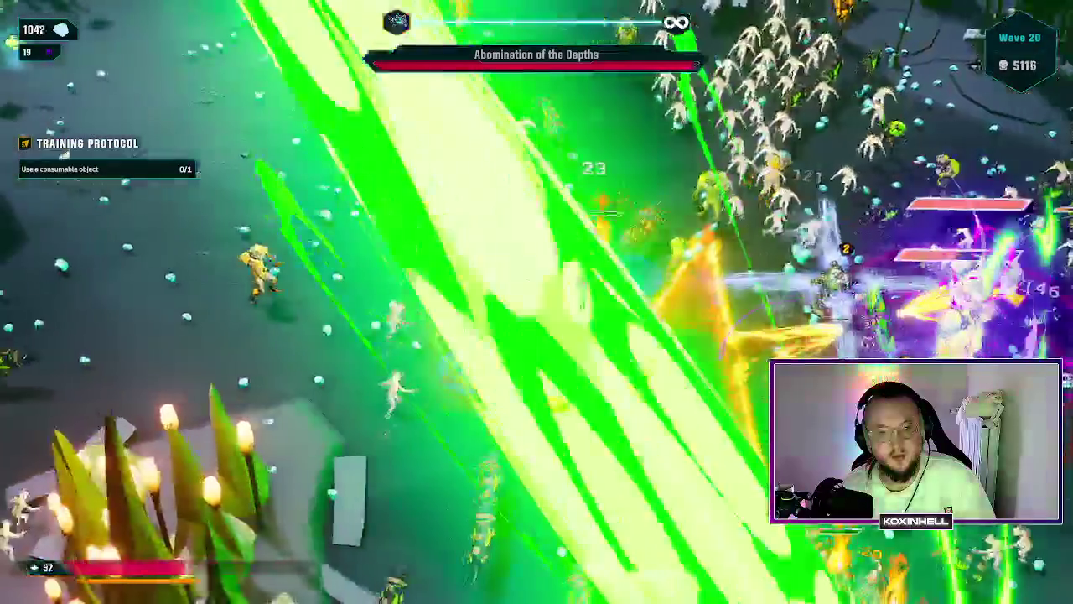
{"action": "key", "text": "a"}
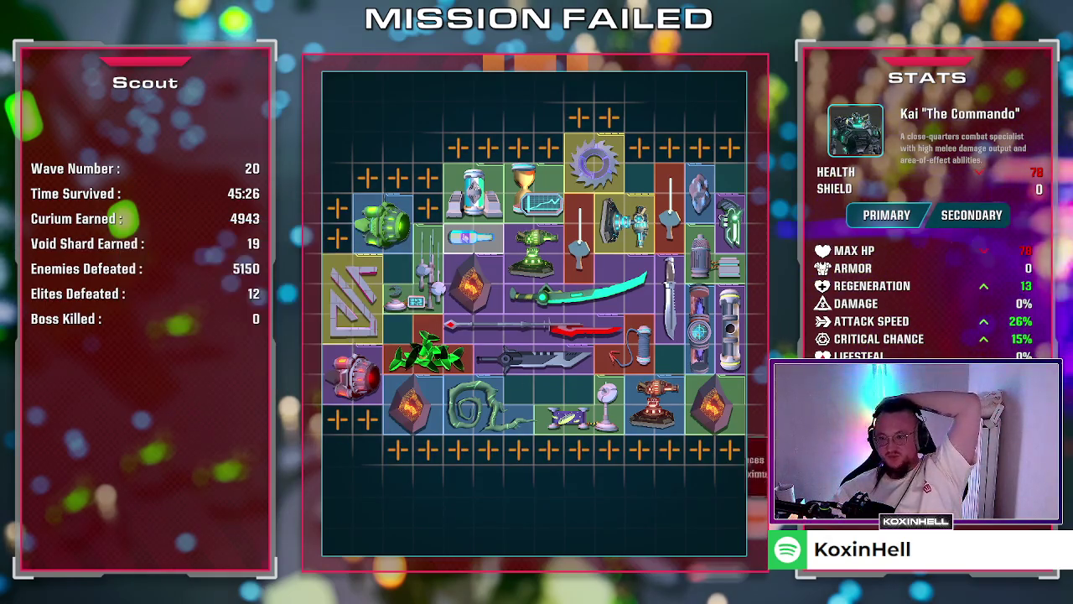
Step: Review the secondary and primary character stats on Mission Failed, then quit the mission
{"action": "mouse_move", "coordinate": [999, 189]}
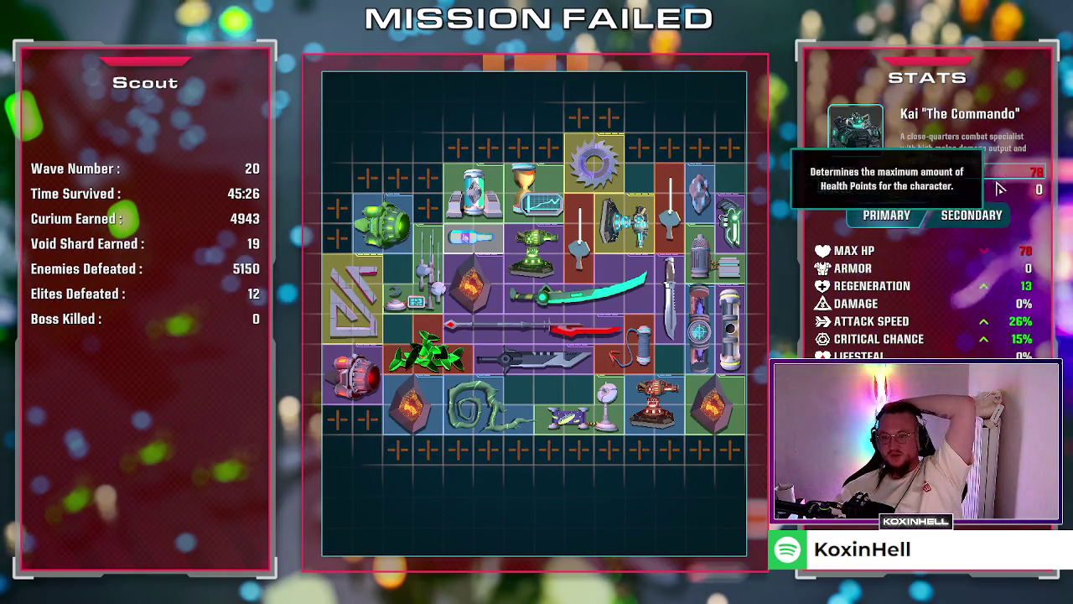
{"action": "left_click", "coordinate": [964, 215]}
{"action": "left_click", "coordinate": [901, 218]}
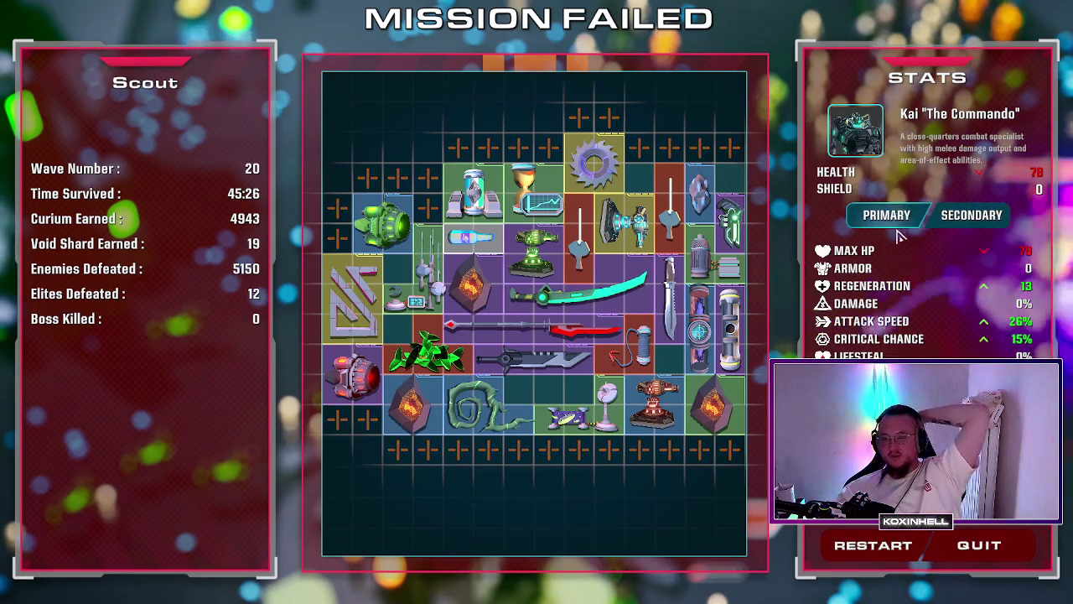
{"action": "mouse_move", "coordinate": [973, 266]}
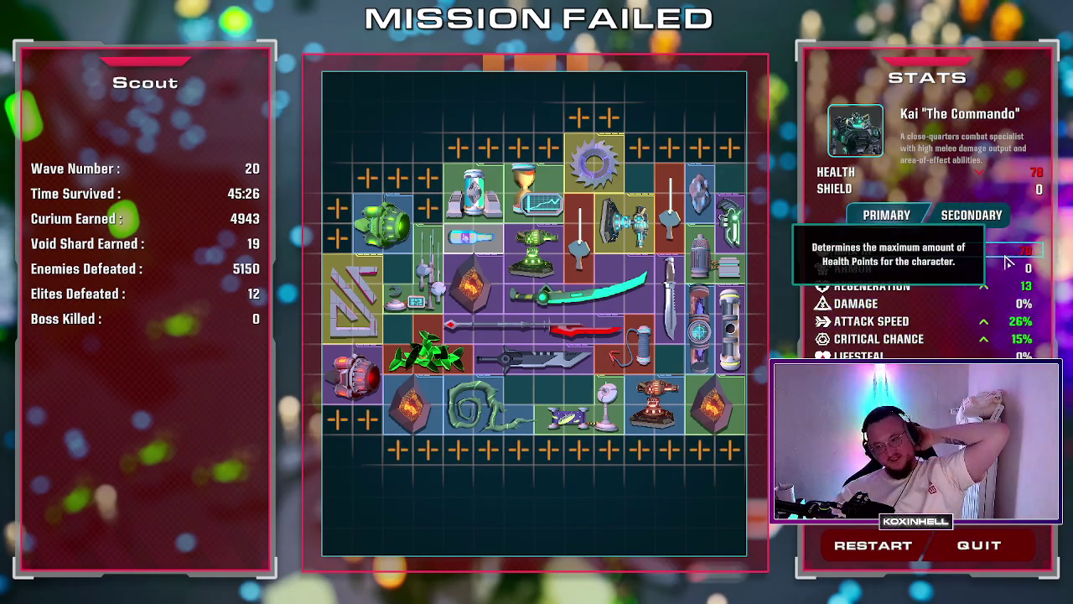
{"action": "mouse_move", "coordinate": [970, 335]}
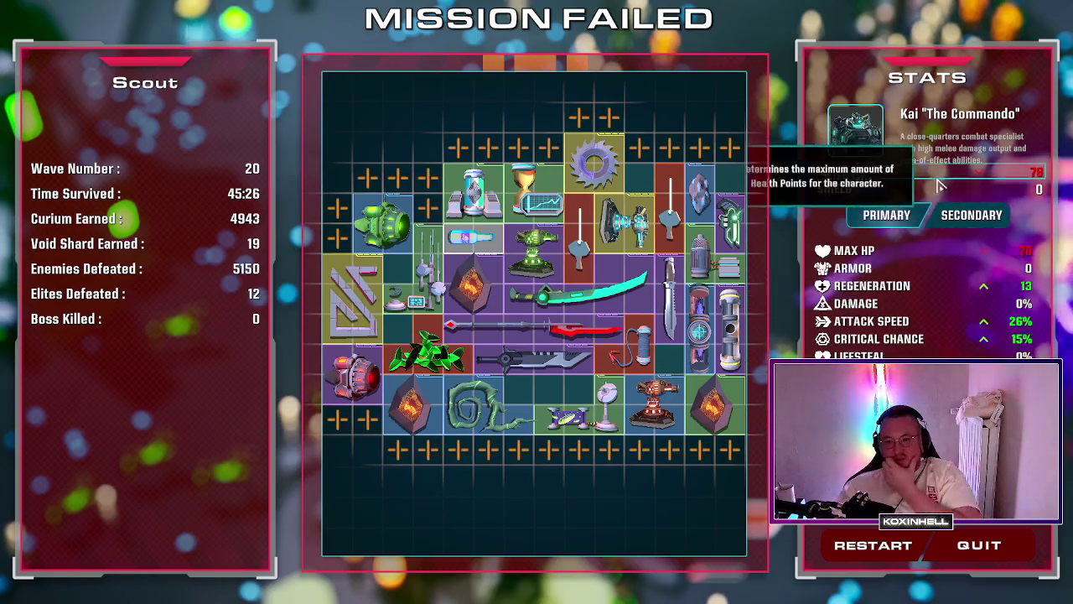
{"action": "mouse_move", "coordinate": [1002, 294]}
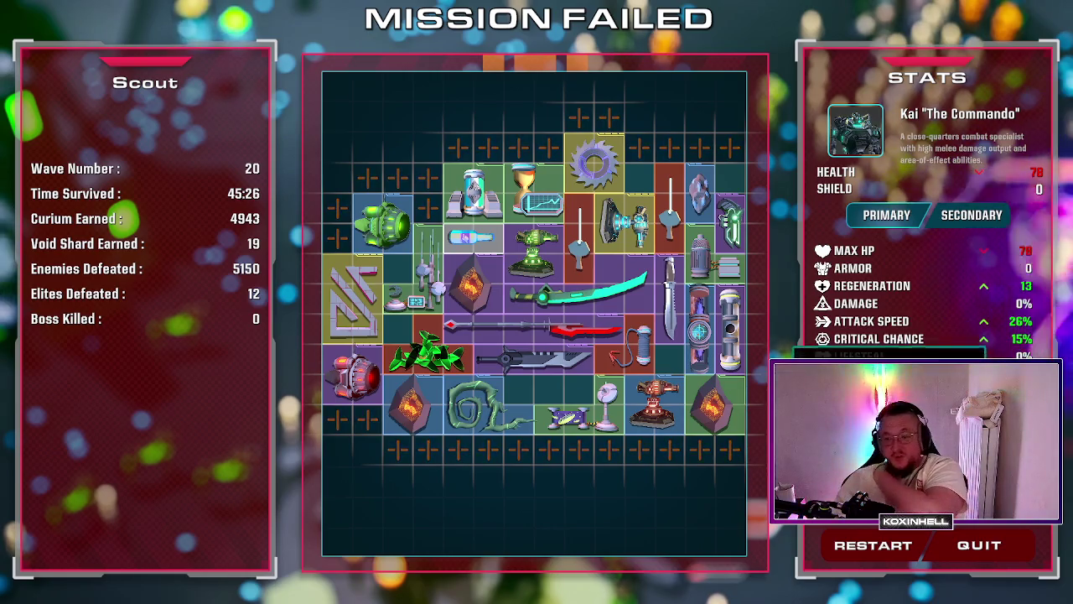
{"action": "left_click", "coordinate": [972, 547]}
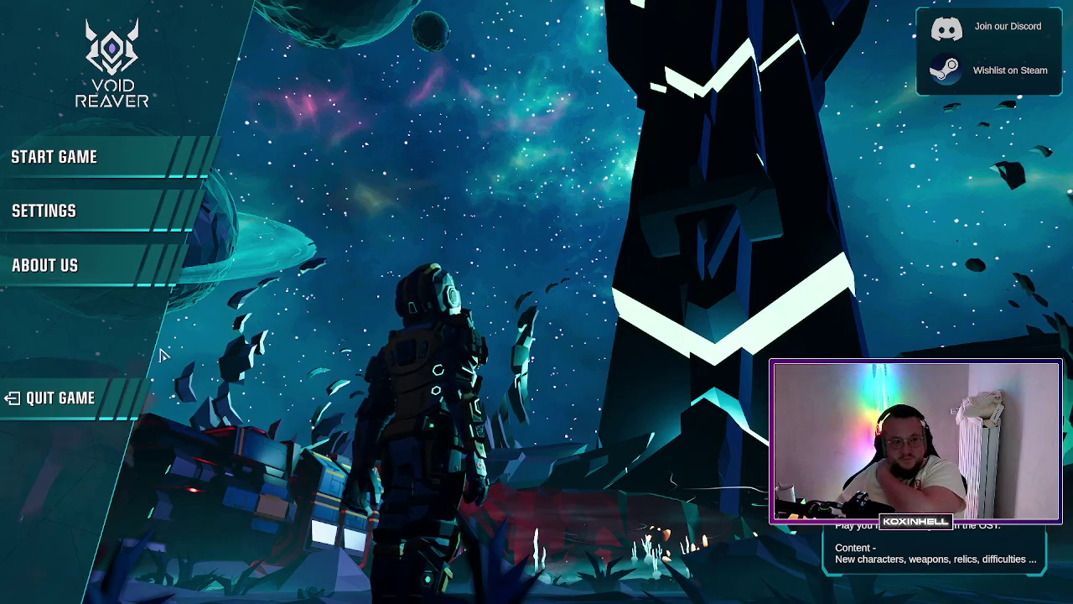
Step: Choose QUIT GAME and confirm Quit Game in the Thanks for playing dialog
{"action": "left_click", "coordinate": [115, 405]}
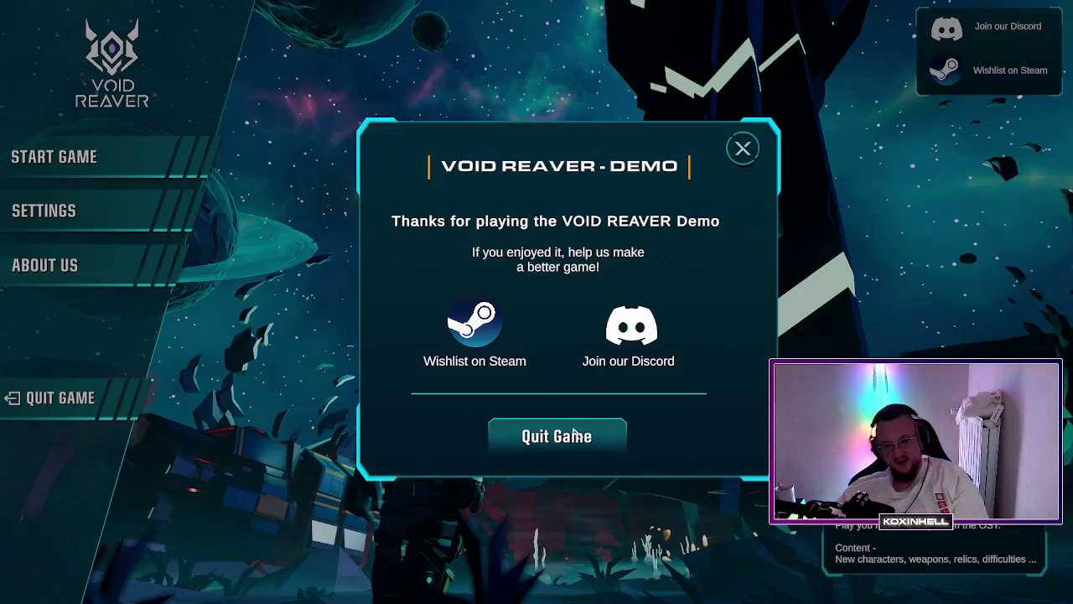
{"action": "left_click", "coordinate": [624, 344]}
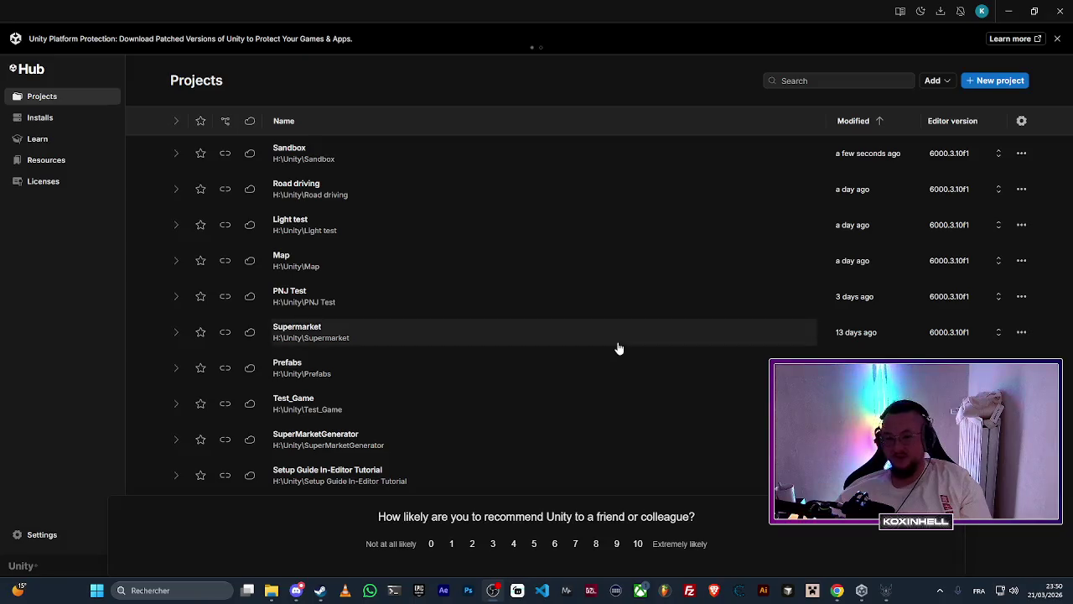
Step: Quit the still-running game demo and launch the Sandbox project from Unity Hub
{"action": "left_click", "coordinate": [886, 590]}
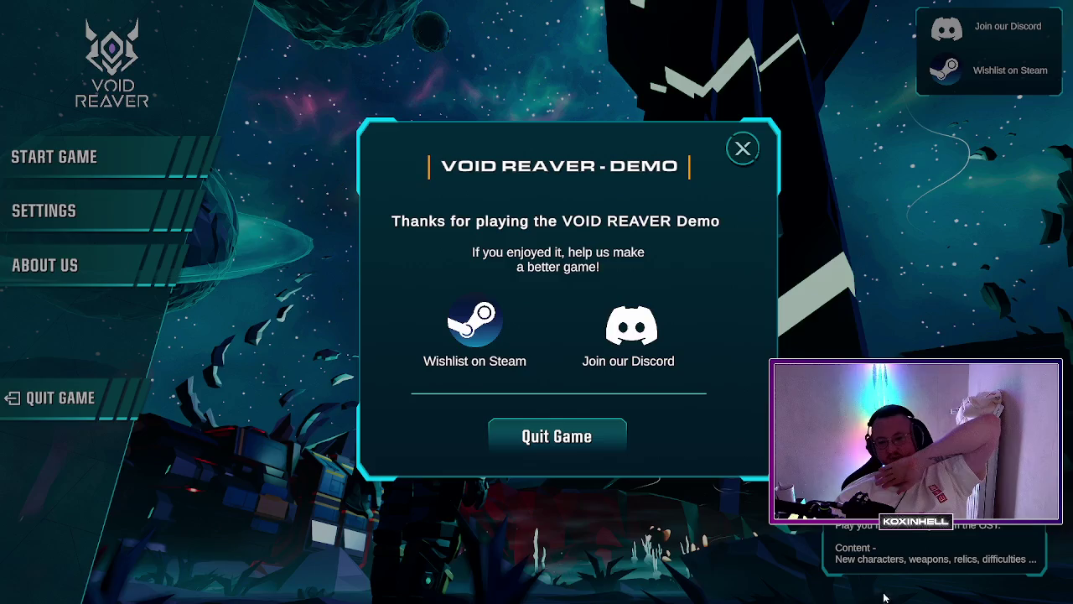
{"action": "left_click", "coordinate": [590, 437]}
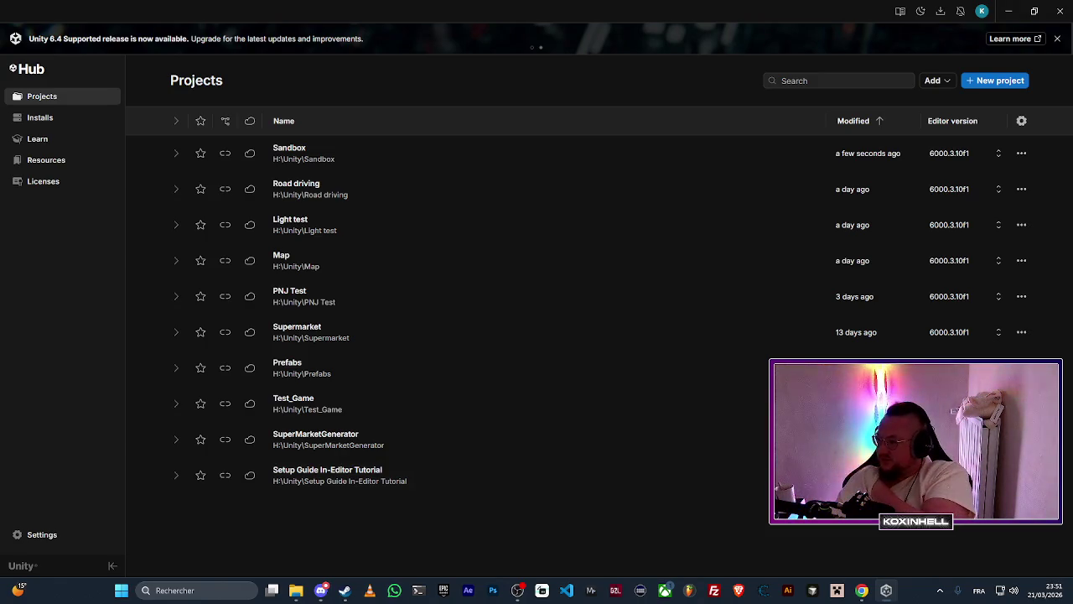
{"action": "left_click", "coordinate": [340, 162]}
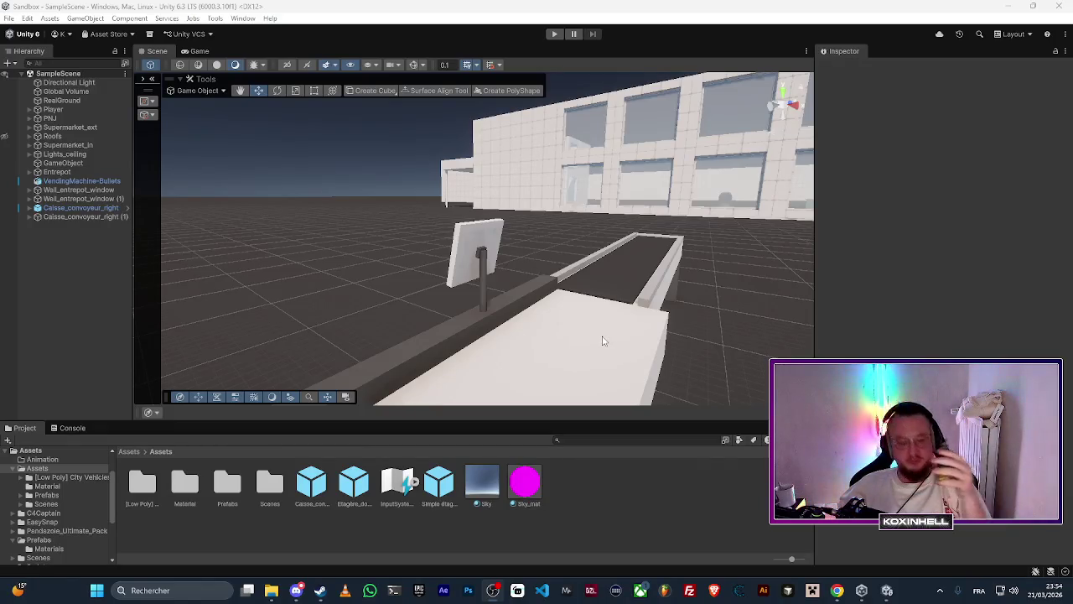
Step: Orbit the scene camera to look along the conveyor toward the supermarket building
{"action": "mouse_move", "coordinate": [412, 246]}
{"action": "left_mouse_down"}
{"action": "mouse_move", "coordinate": [665, 266]}
{"action": "mouse_move", "coordinate": [643, 263]}
{"action": "left_mouse_up"}
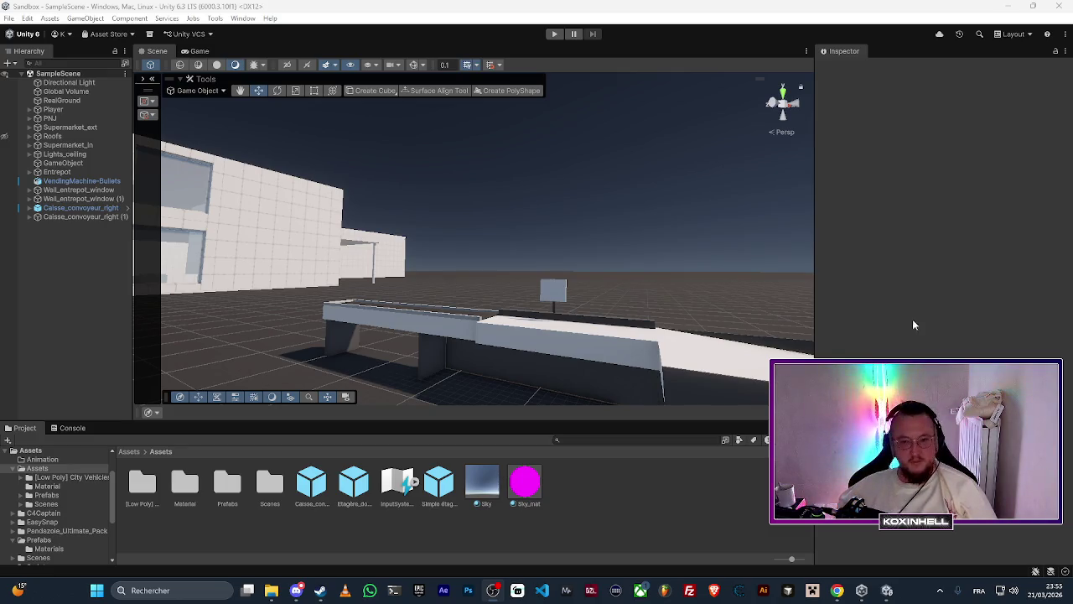
{"action": "mouse_move", "coordinate": [470, 285]}
{"action": "left_mouse_down"}
{"action": "mouse_move", "coordinate": [508, 293]}
{"action": "mouse_move", "coordinate": [479, 319]}
{"action": "mouse_move", "coordinate": [294, 333]}
{"action": "mouse_move", "coordinate": [297, 240]}
{"action": "mouse_move", "coordinate": [367, 259]}
{"action": "left_mouse_up"}
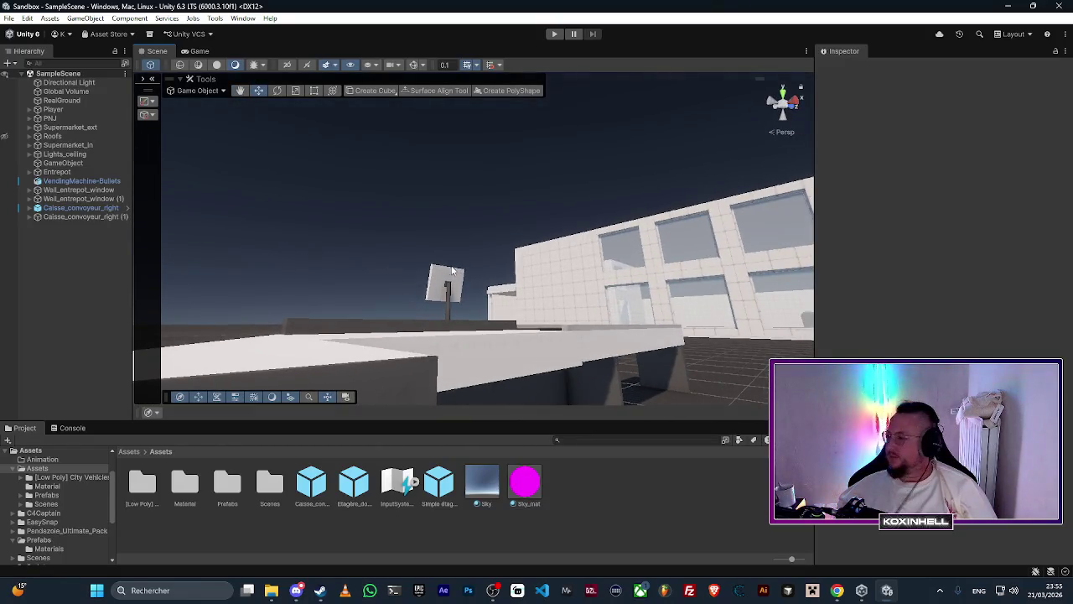
{"action": "mouse_move", "coordinate": [462, 277]}
{"action": "left_mouse_down"}
{"action": "mouse_move", "coordinate": [678, 377]}
{"action": "mouse_move", "coordinate": [618, 359]}
{"action": "left_mouse_up"}
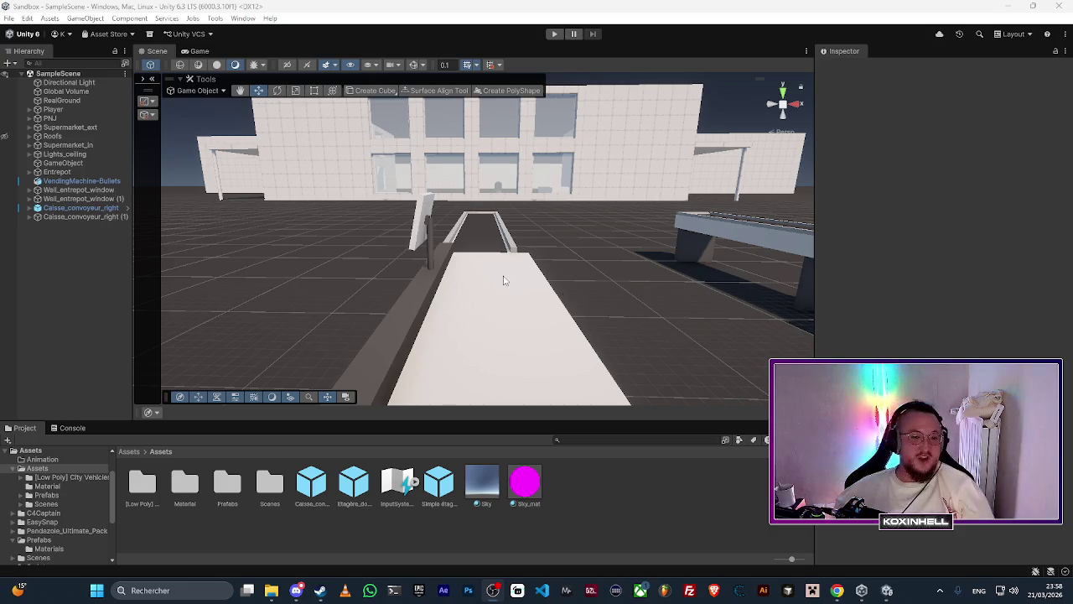
{"action": "right_click", "coordinate": [641, 265]}
Step: Fly the Scene view in close to the conveyor counter and its screen-on-pole
{"action": "left_click", "coordinate": [635, 257]}
{"action": "mouse_move", "coordinate": [635, 257]}
{"action": "left_mouse_down"}
{"action": "mouse_move", "coordinate": [139, 457]}
{"action": "mouse_move", "coordinate": [246, 153]}
{"action": "mouse_move", "coordinate": [372, 255]}
{"action": "mouse_move", "coordinate": [398, 244]}
{"action": "mouse_move", "coordinate": [438, 259]}
{"action": "mouse_move", "coordinate": [588, 265]}
{"action": "left_mouse_up"}
{"action": "scroll", "coordinate": [373, 256], "scroll_direction": "down", "scroll_amount": 5}
{"action": "scroll", "coordinate": [439, 259], "scroll_direction": "up", "scroll_amount": 5}
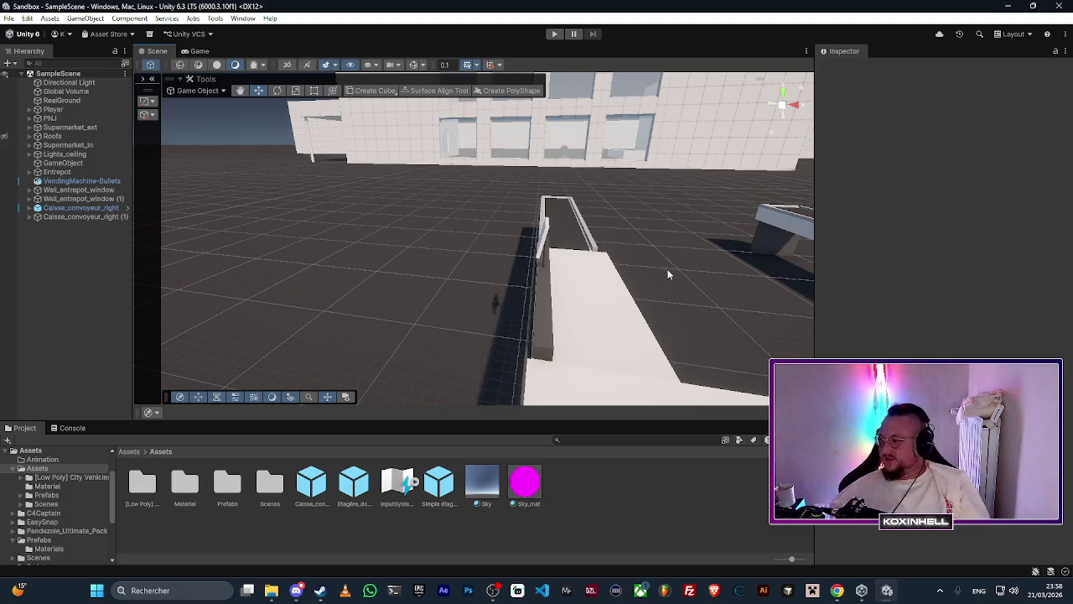
{"action": "mouse_move", "coordinate": [474, 266]}
{"action": "left_mouse_down"}
{"action": "mouse_move", "coordinate": [499, 257]}
{"action": "mouse_move", "coordinate": [566, 284]}
{"action": "mouse_move", "coordinate": [436, 292]}
{"action": "mouse_move", "coordinate": [430, 262]}
{"action": "left_mouse_up"}
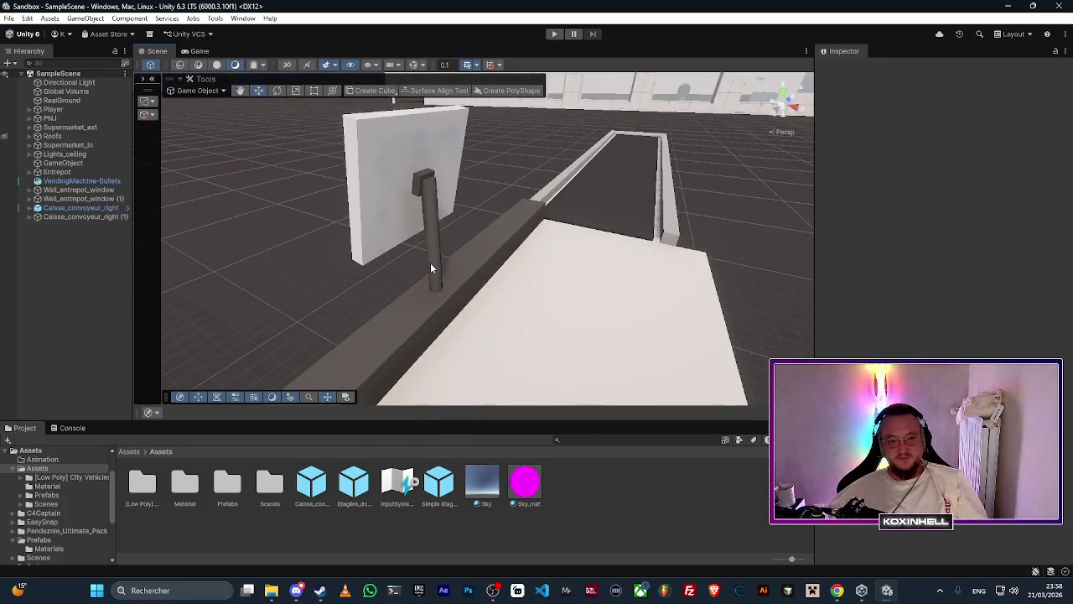
{"action": "left_click", "coordinate": [430, 262]}
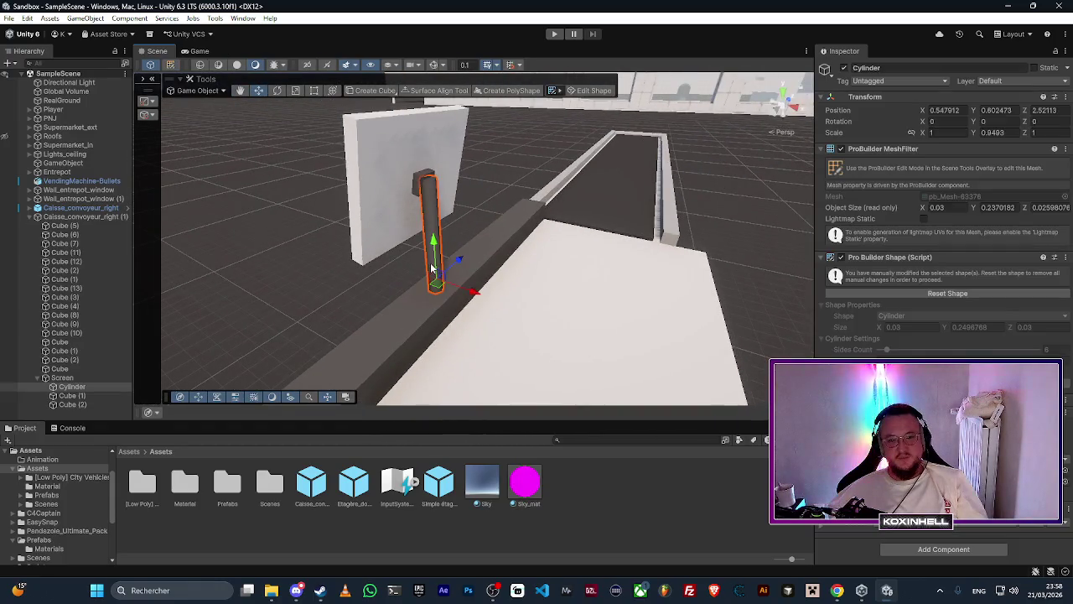
{"action": "left_click", "coordinate": [413, 180], "text": "shift"}
{"action": "left_click", "coordinate": [400, 166], "text": "shift"}
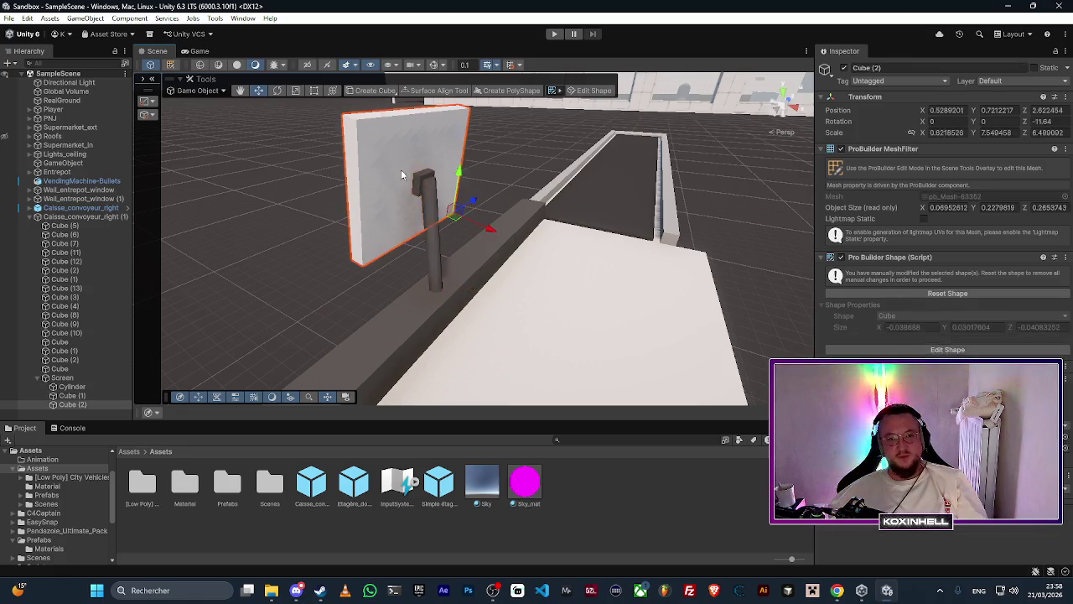
{"action": "left_click", "coordinate": [436, 222], "text": "shift"}
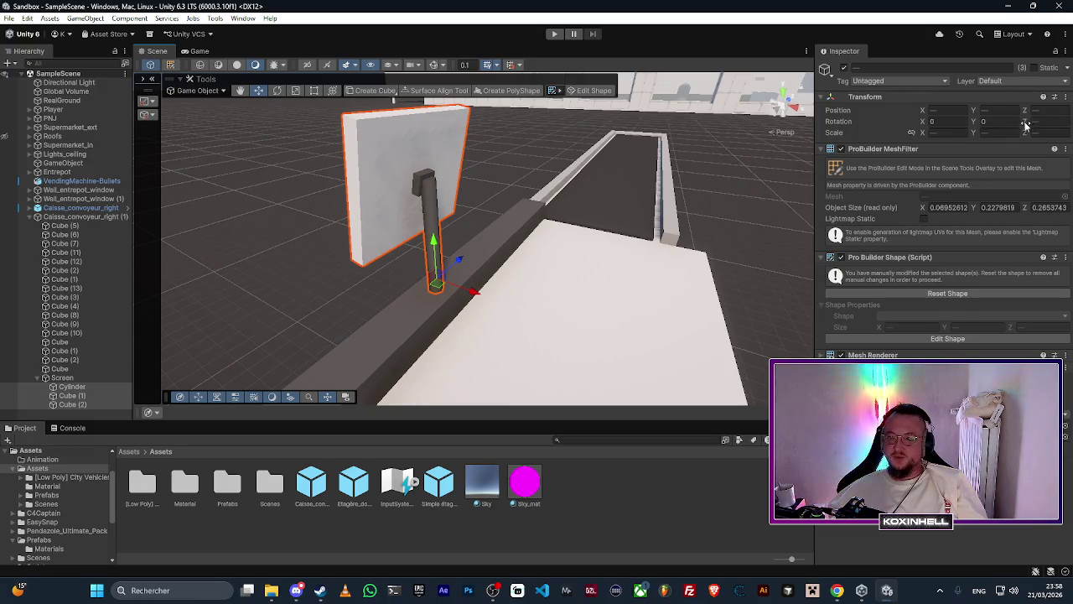
{"action": "left_click", "coordinate": [1057, 124]}
{"action": "type", "text": "-11.71"}
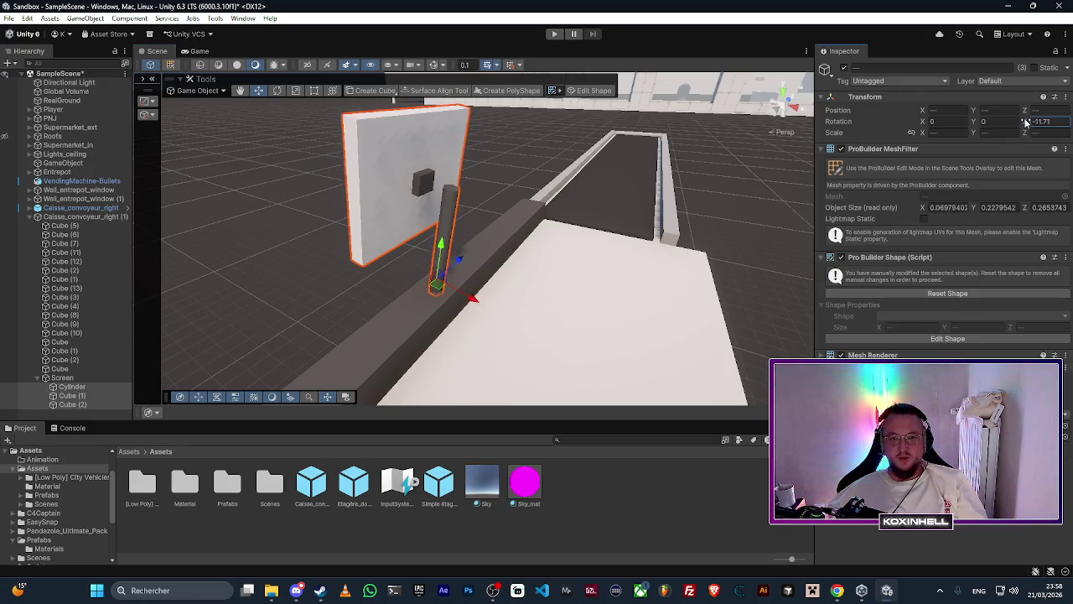
{"action": "key", "text": "Escape"}
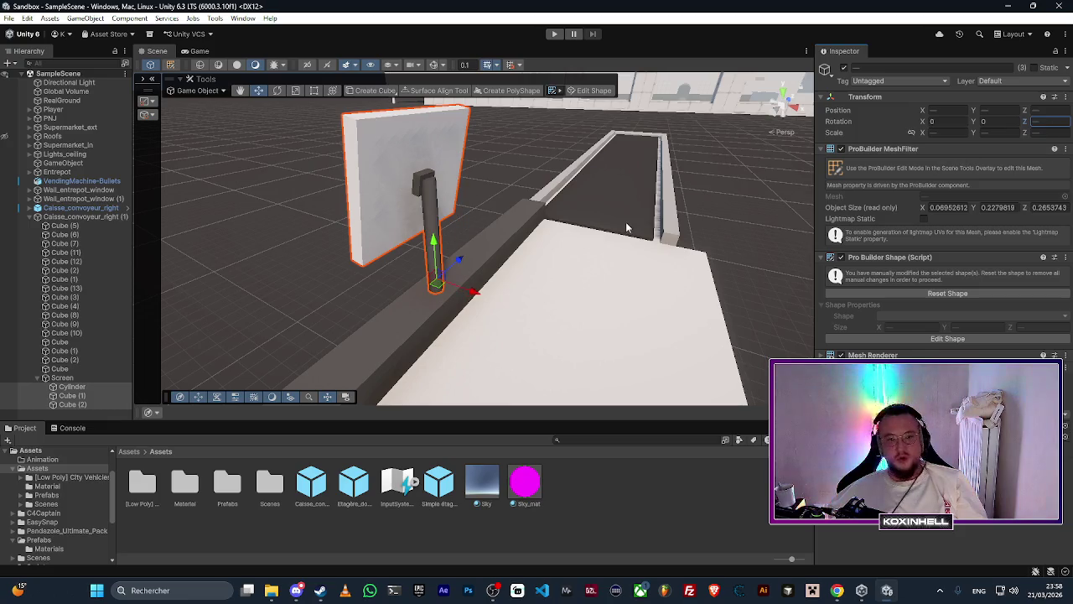
{"action": "left_click", "coordinate": [69, 388]}
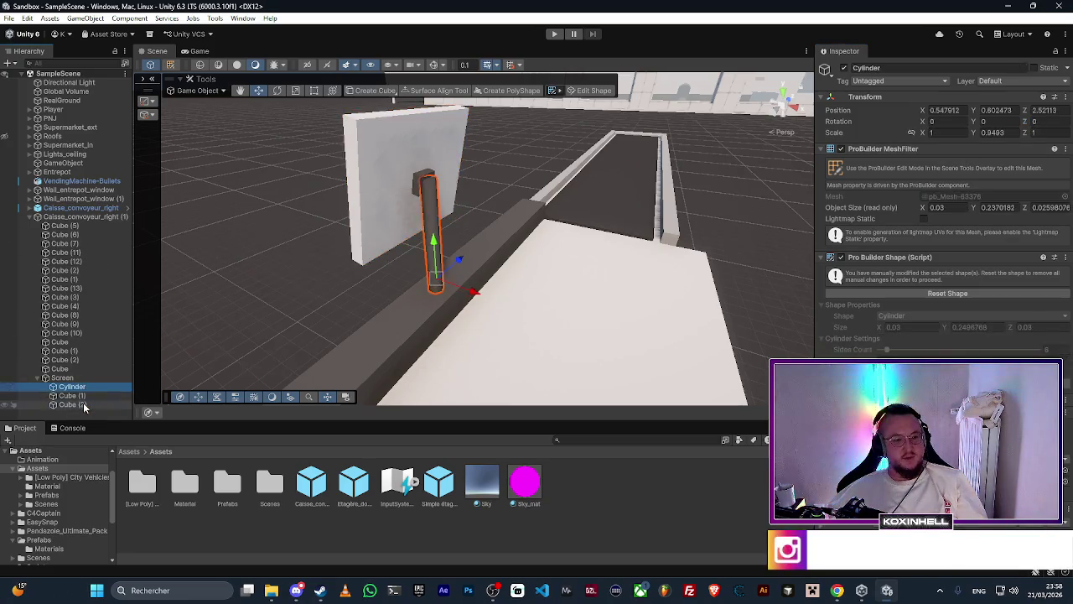
{"action": "left_click", "coordinate": [72, 404], "text": "shift"}
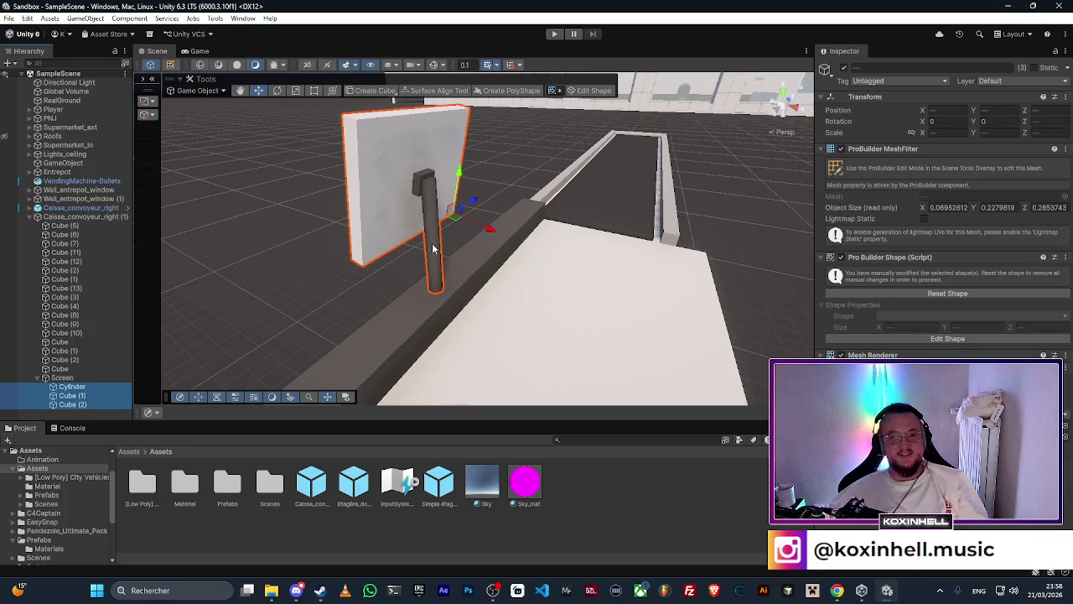
{"action": "mouse_move", "coordinate": [484, 248]}
{"action": "left_mouse_down"}
{"action": "mouse_move", "coordinate": [556, 203]}
{"action": "mouse_move", "coordinate": [503, 214]}
{"action": "left_mouse_up"}
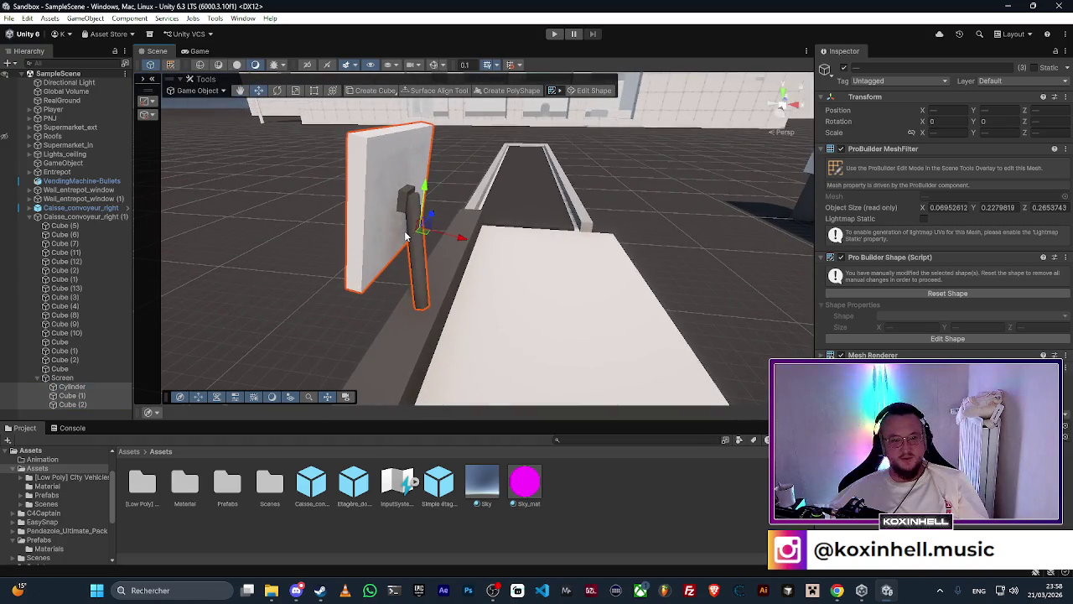
{"action": "double_click", "coordinate": [1039, 121]}
{"action": "type", "text": "0.5"}
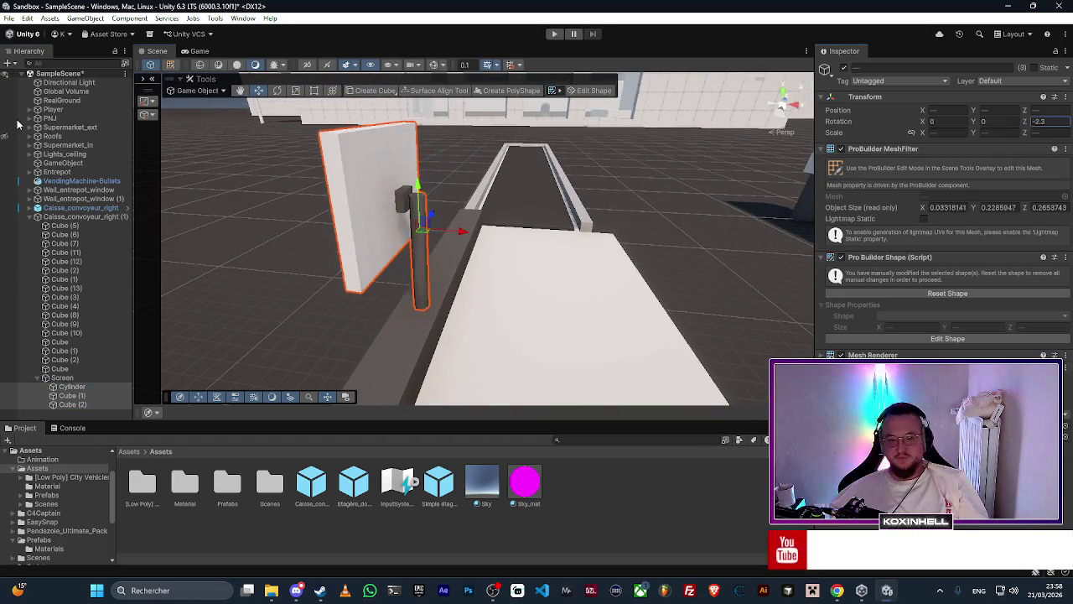
{"action": "mouse_move", "coordinate": [1025, 121]}
{"action": "left_mouse_down"}
{"action": "mouse_move", "coordinate": [562, 141]}
{"action": "mouse_move", "coordinate": [749, 158]}
{"action": "mouse_move", "coordinate": [587, 159]}
{"action": "left_mouse_up"}
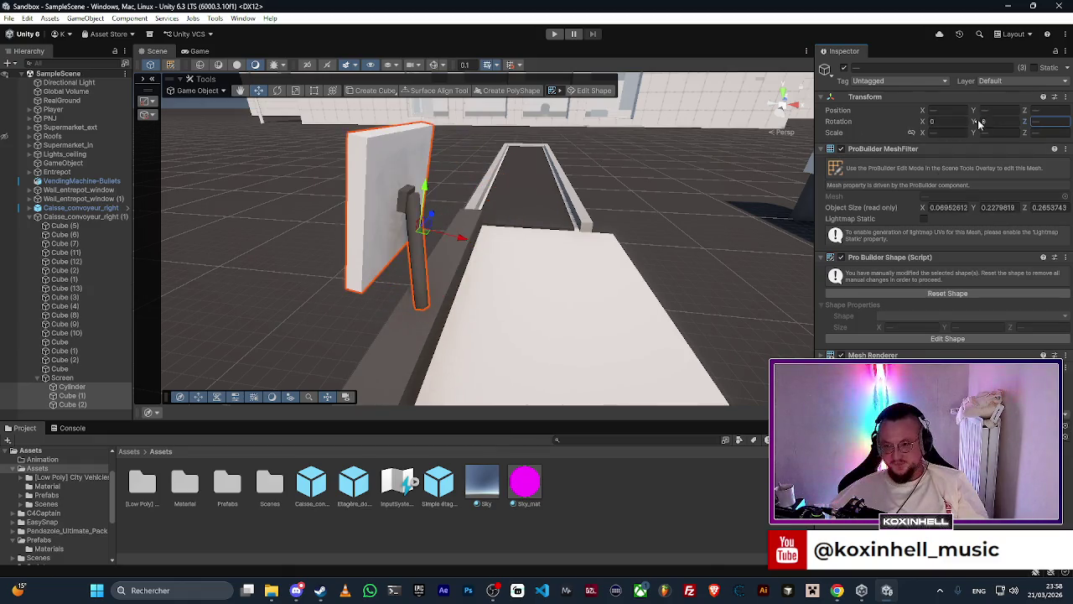
{"action": "mouse_move", "coordinate": [973, 122]}
{"action": "left_mouse_down"}
{"action": "mouse_move", "coordinate": [140, 131]}
{"action": "mouse_move", "coordinate": [935, 148]}
{"action": "mouse_move", "coordinate": [903, 151]}
{"action": "left_mouse_up"}
{"action": "key", "text": "f"}
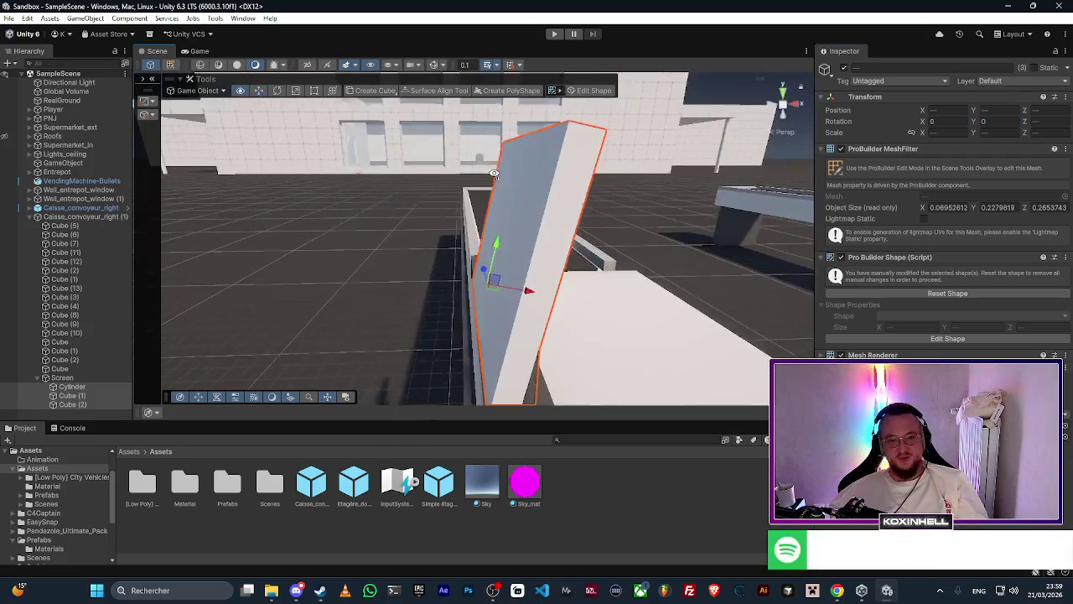
{"action": "scroll", "coordinate": [474, 195], "scroll_direction": "down", "scroll_amount": 4}
{"action": "scroll", "coordinate": [474, 195], "scroll_direction": "down", "scroll_amount": 3}
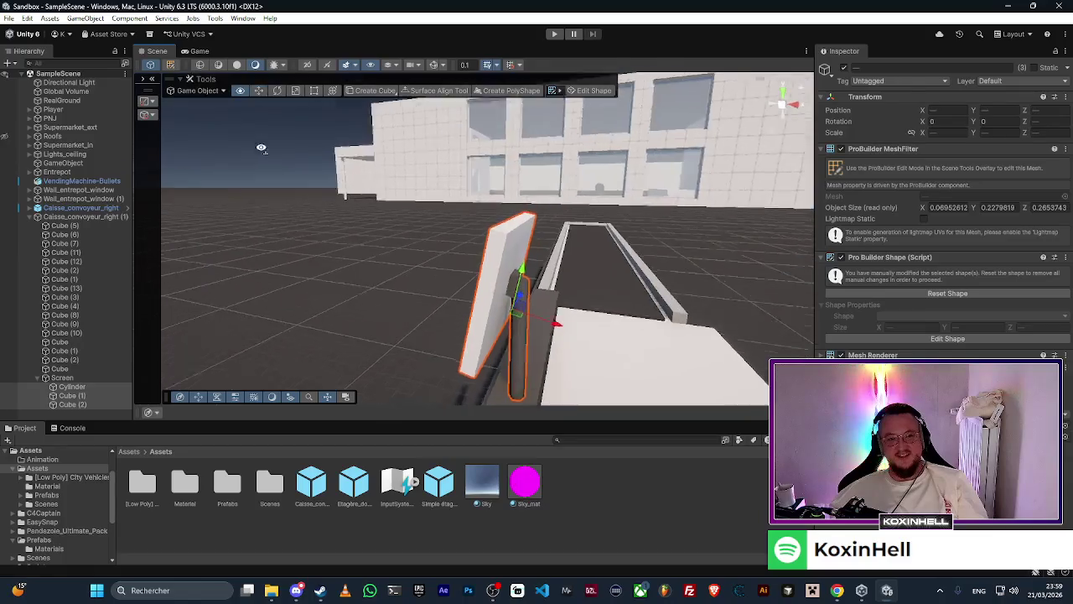
{"action": "mouse_move", "coordinate": [473, 201]}
{"action": "left_mouse_down"}
{"action": "mouse_move", "coordinate": [355, 208]}
{"action": "mouse_move", "coordinate": [503, 238]}
{"action": "mouse_move", "coordinate": [511, 271]}
{"action": "mouse_move", "coordinate": [577, 264]}
{"action": "left_mouse_up"}
{"action": "left_click", "coordinate": [511, 270]}
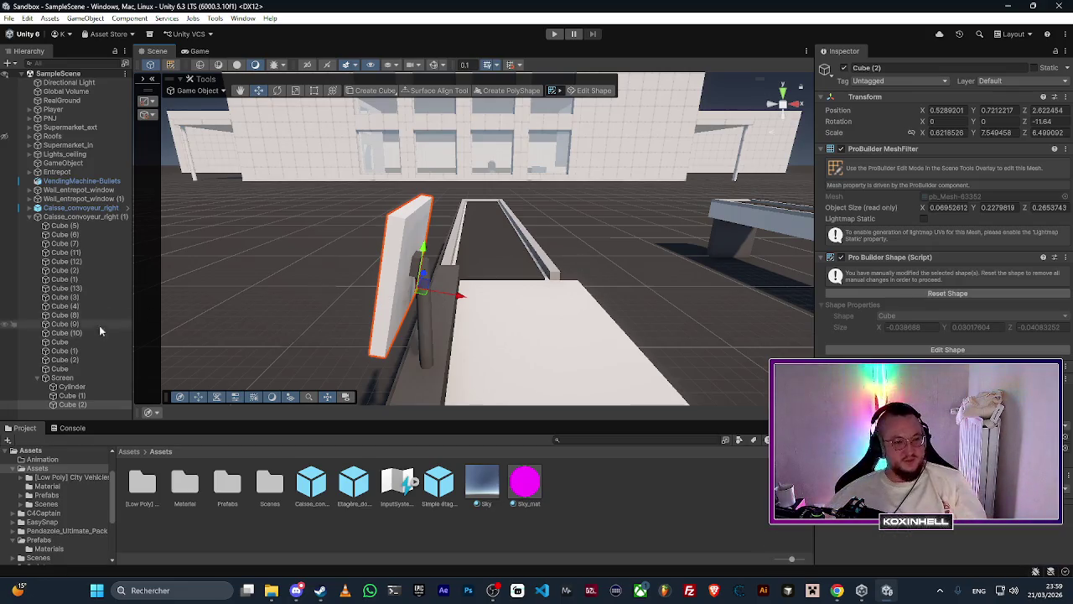
{"action": "left_click", "coordinate": [62, 377]}
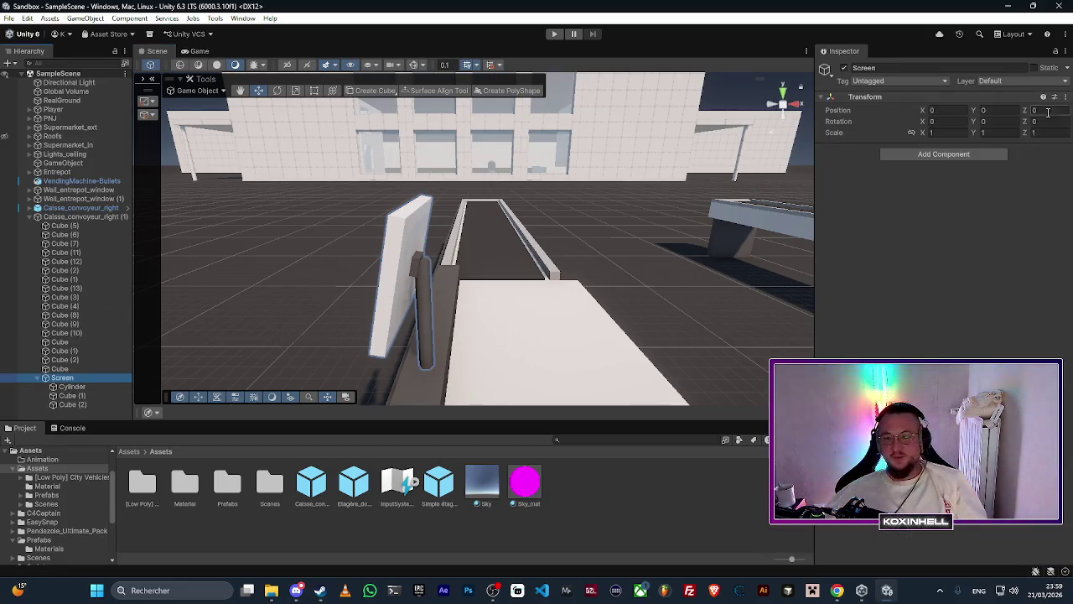
{"action": "left_click", "coordinate": [986, 122]}
{"action": "type", "text": "90"}
{"action": "key", "text": "Return"}
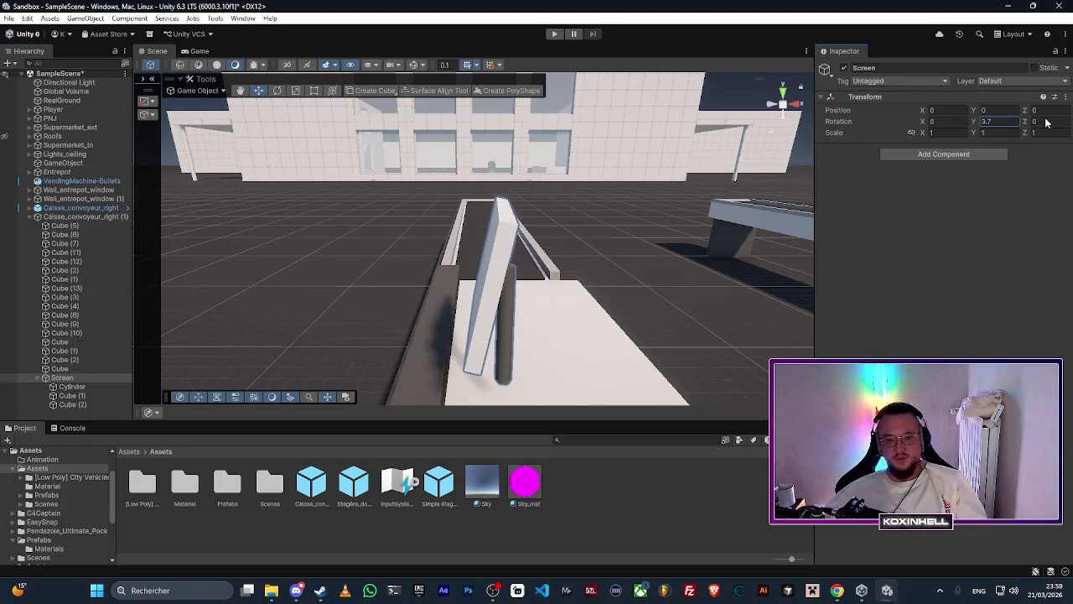
{"action": "key", "text": "ctrl+z"}
{"action": "mouse_move", "coordinate": [927, 124]}
{"action": "left_mouse_down"}
{"action": "mouse_move", "coordinate": [997, 124]}
{"action": "mouse_move", "coordinate": [964, 124]}
{"action": "left_mouse_up"}
{"action": "key", "text": "ctrl+z"}
{"action": "key", "text": "ctrl+z"}
{"action": "left_click_drag", "start_coordinate": [503, 251], "coordinate": [726, 249]}
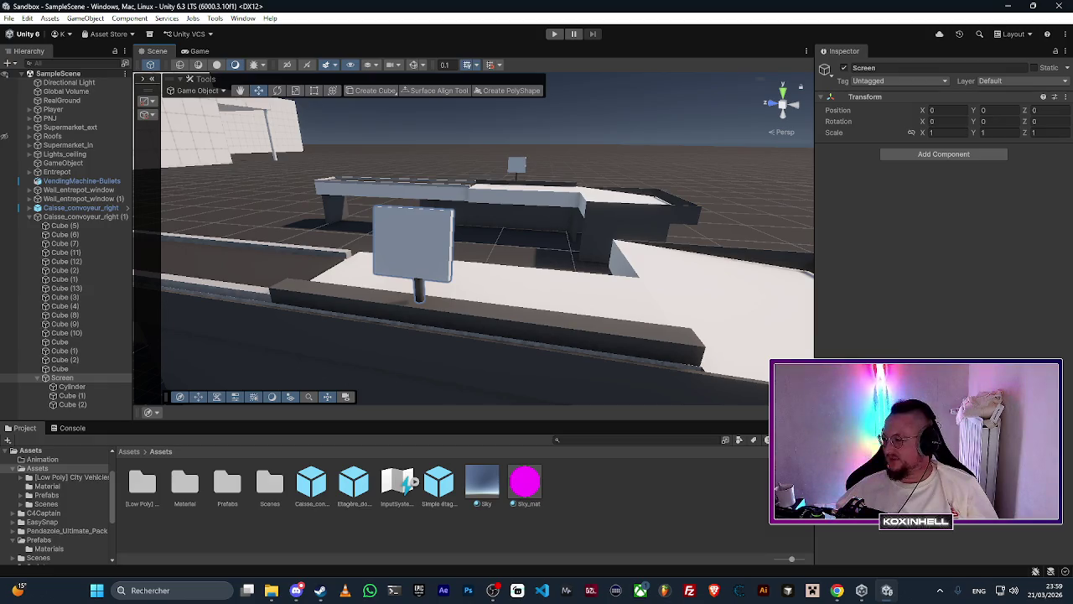
{"action": "mouse_move", "coordinate": [542, 266]}
{"action": "left_mouse_down"}
{"action": "mouse_move", "coordinate": [611, 364]}
{"action": "mouse_move", "coordinate": [604, 289]}
{"action": "left_mouse_up"}
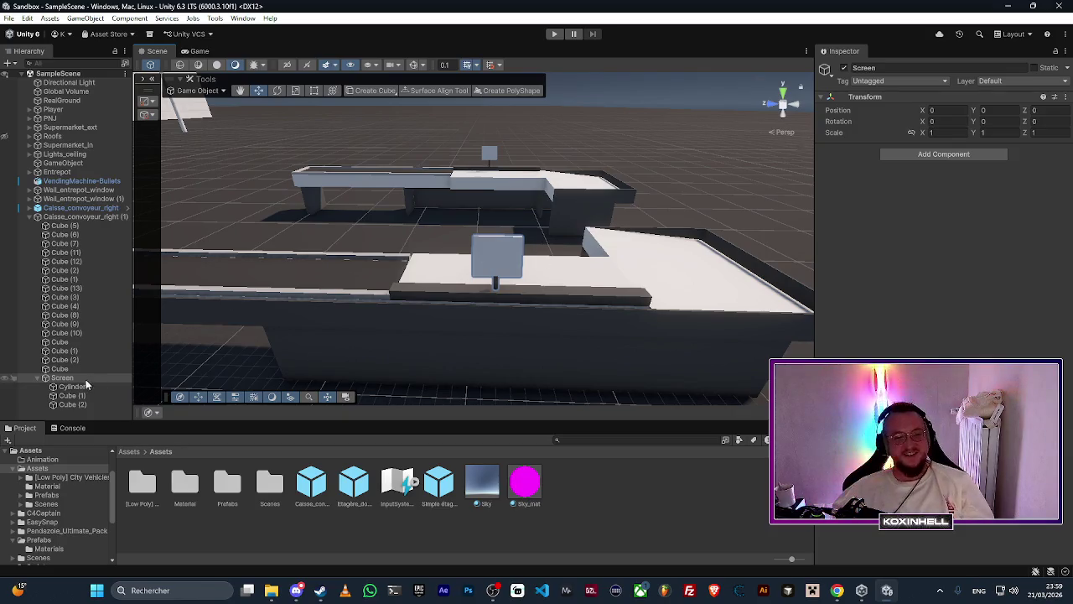
{"action": "left_click", "coordinate": [59, 369]}
Step: Select and frame the Screen group, trying out different rotations for it
{"action": "left_click", "coordinate": [62, 377]}
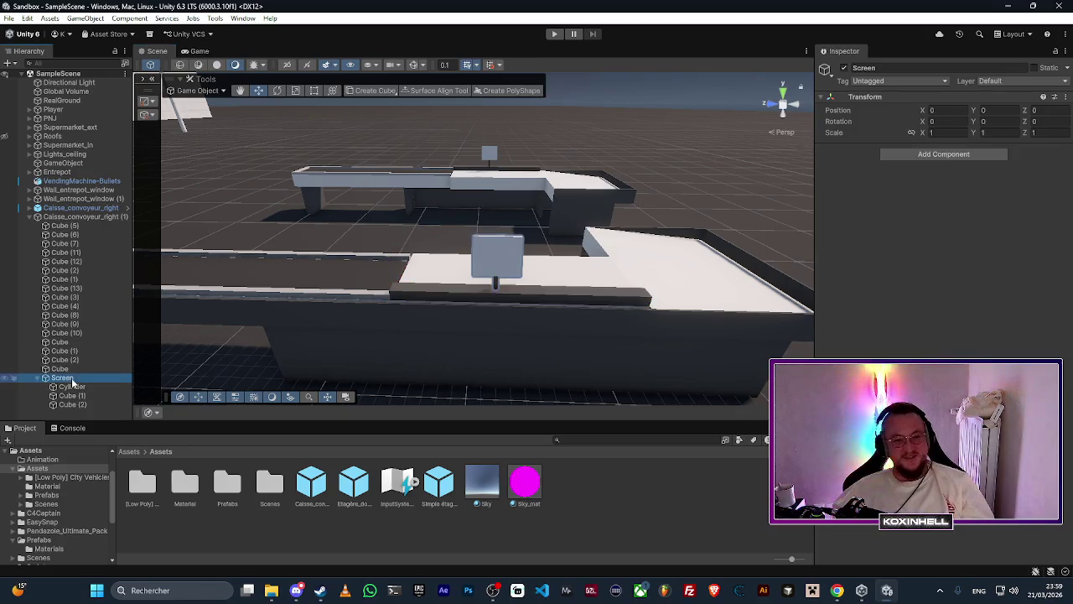
{"action": "key", "text": "f"}
{"action": "mouse_move", "coordinate": [469, 282]}
{"action": "left_mouse_down"}
{"action": "mouse_move", "coordinate": [464, 305]}
{"action": "mouse_move", "coordinate": [611, 311]}
{"action": "mouse_move", "coordinate": [683, 285]}
{"action": "left_mouse_up"}
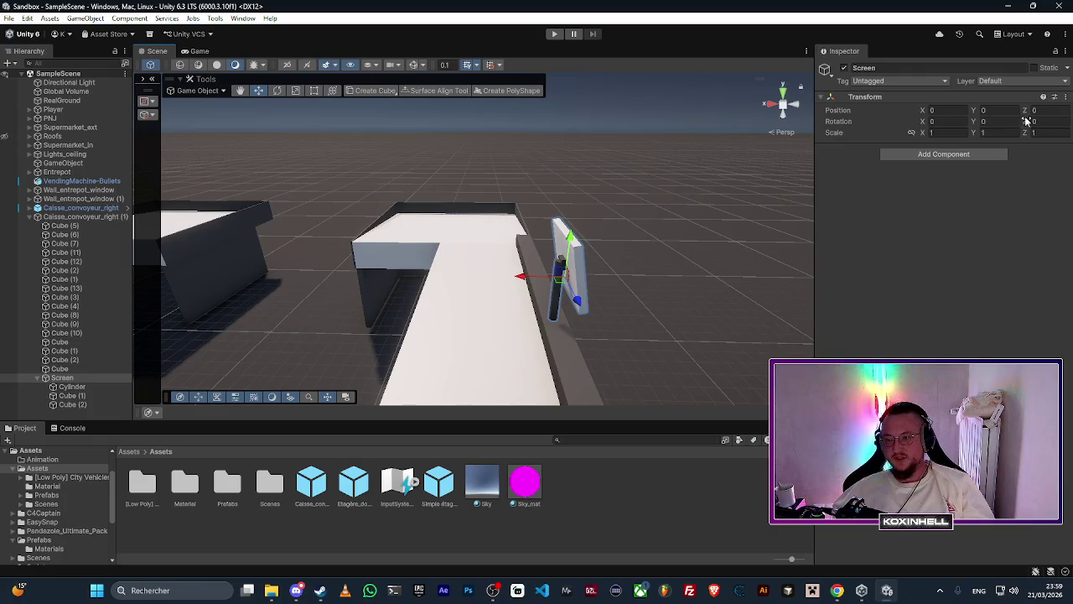
{"action": "left_click_drag", "start_coordinate": [1023, 122], "coordinate": [1029, 121]}
{"action": "key", "text": "ctrl+z"}
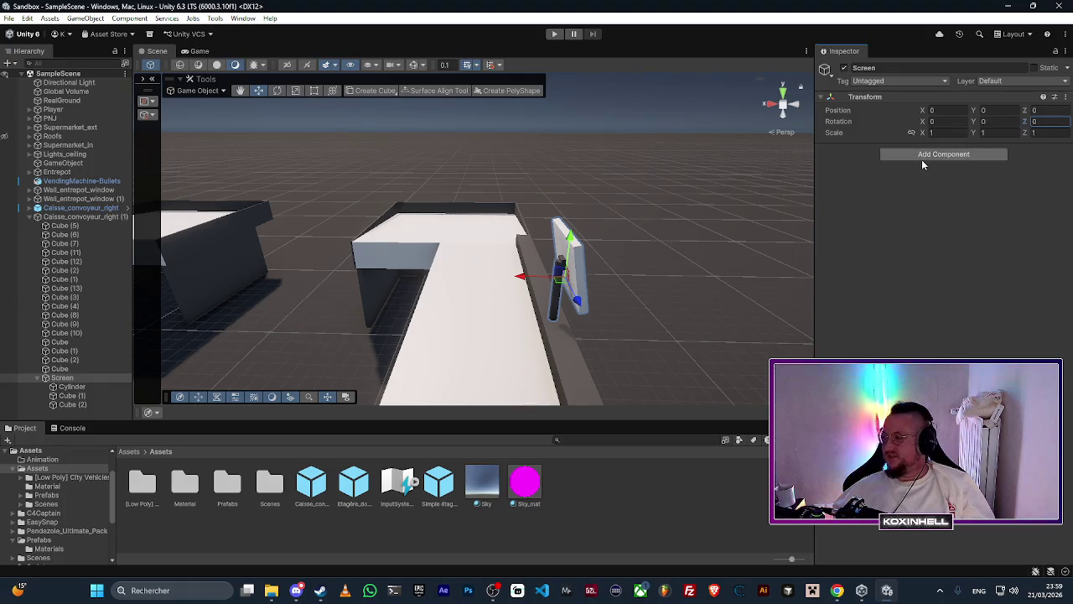
{"action": "mouse_move", "coordinate": [991, 119]}
{"action": "left_mouse_down"}
{"action": "mouse_move", "coordinate": [1063, 132]}
{"action": "mouse_move", "coordinate": [189, 137]}
{"action": "mouse_move", "coordinate": [663, 172]}
{"action": "mouse_move", "coordinate": [1011, 184]}
{"action": "mouse_move", "coordinate": [1051, 172]}
{"action": "left_mouse_up"}
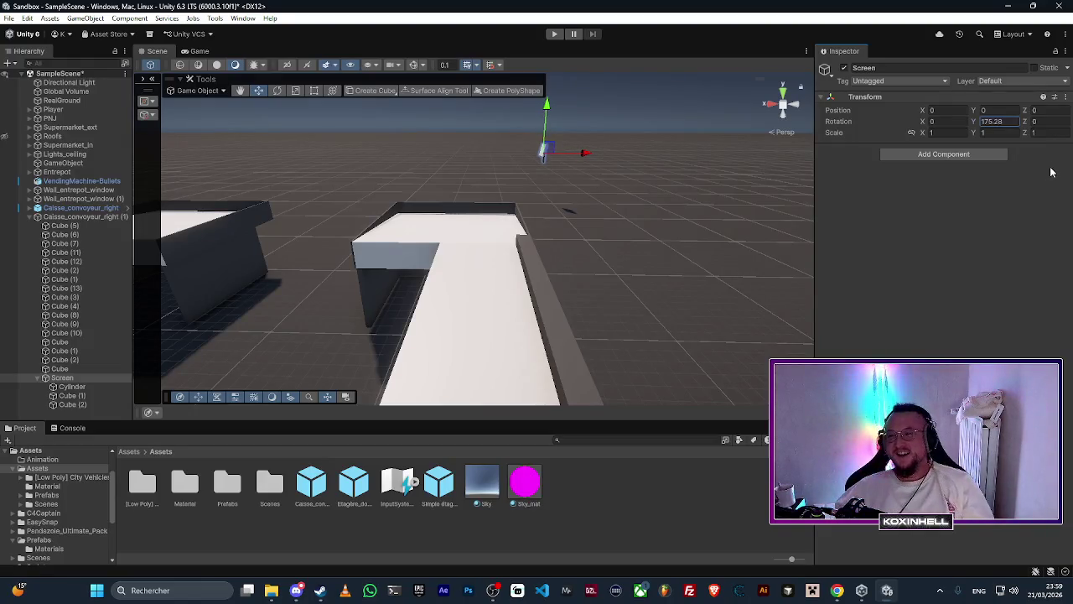
Step: Enter 180 as the Screen's Y rotation value
{"action": "left_click", "coordinate": [994, 124]}
{"action": "type", "text": "4"}
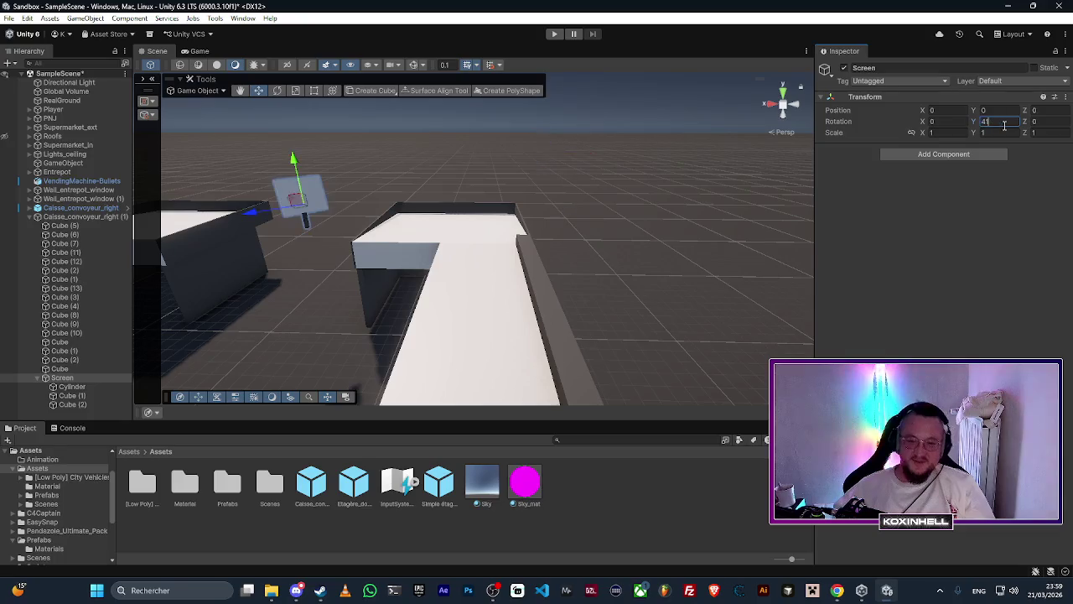
{"action": "key", "text": "BackSpace"}
{"action": "type", "text": "180"}
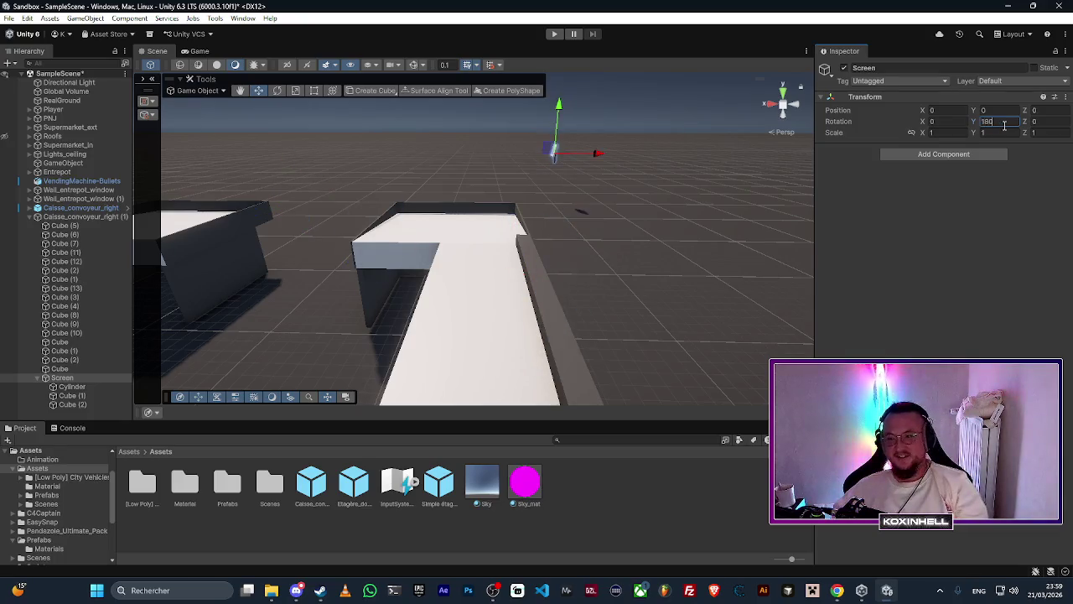
{"action": "mouse_move", "coordinate": [567, 194]}
{"action": "left_mouse_down"}
{"action": "mouse_move", "coordinate": [642, 129]}
{"action": "mouse_move", "coordinate": [834, 196]}
{"action": "mouse_move", "coordinate": [890, 174]}
{"action": "mouse_move", "coordinate": [854, 171]}
{"action": "left_mouse_up"}
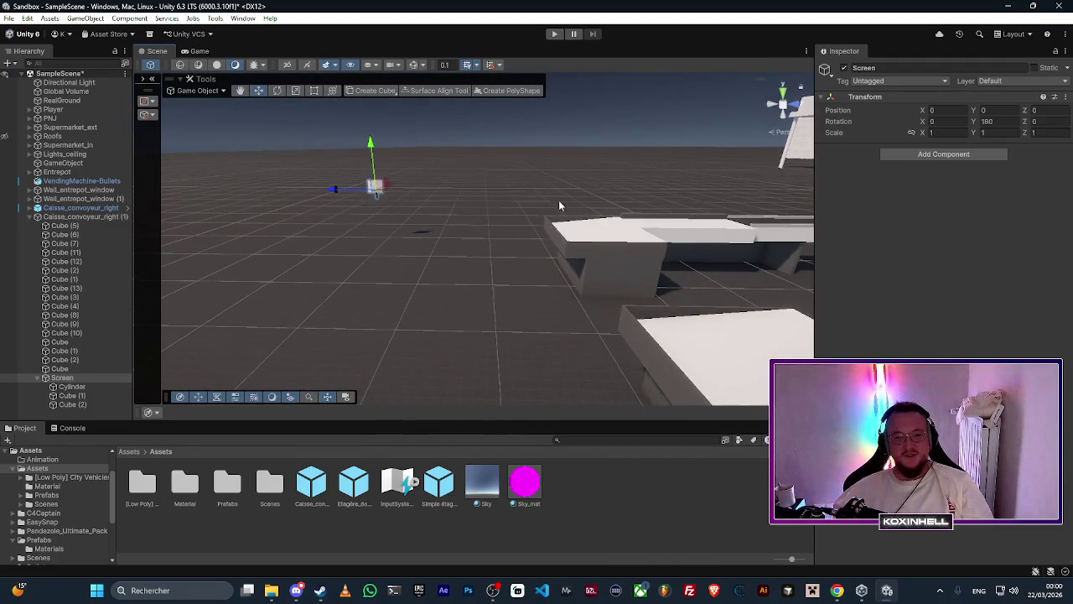
Step: Drag the Screen along Z onto the counter, fine-tuning in the Left view to Z 5.017
{"action": "mouse_move", "coordinate": [334, 189]}
{"action": "left_mouse_down"}
{"action": "mouse_move", "coordinate": [725, 186]}
{"action": "mouse_move", "coordinate": [715, 205]}
{"action": "mouse_move", "coordinate": [471, 171]}
{"action": "mouse_move", "coordinate": [284, 180]}
{"action": "mouse_move", "coordinate": [599, 248]}
{"action": "mouse_move", "coordinate": [459, 245]}
{"action": "mouse_move", "coordinate": [472, 232]}
{"action": "mouse_move", "coordinate": [448, 268]}
{"action": "mouse_move", "coordinate": [446, 245]}
{"action": "mouse_move", "coordinate": [366, 205]}
{"action": "left_mouse_up"}
{"action": "left_click_drag", "start_coordinate": [493, 305], "coordinate": [437, 302]}
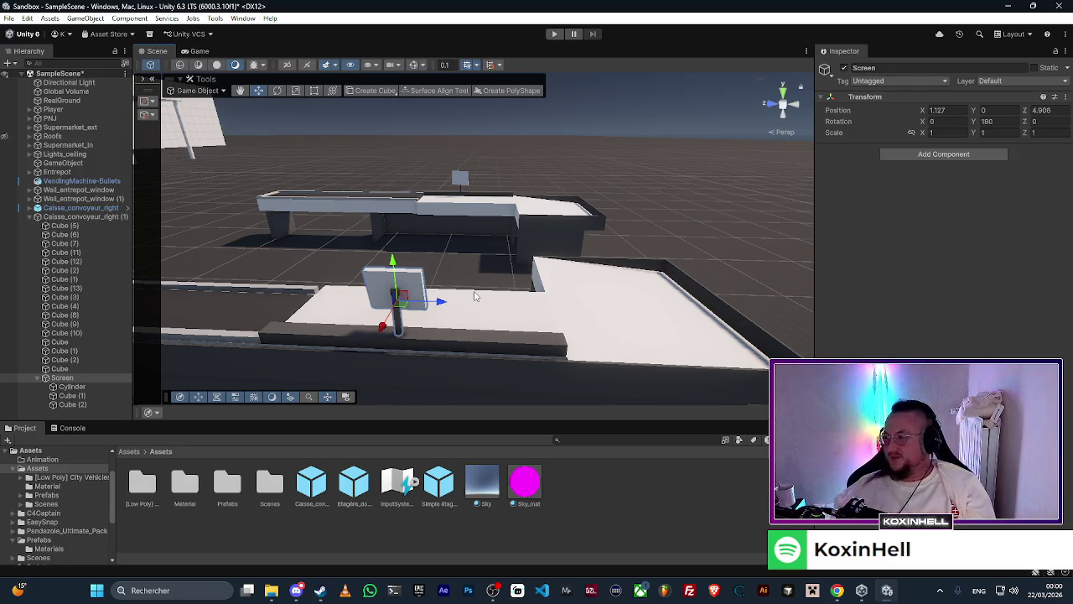
{"action": "mouse_move", "coordinate": [475, 295]}
{"action": "left_mouse_down"}
{"action": "mouse_move", "coordinate": [480, 212]}
{"action": "mouse_move", "coordinate": [503, 276]}
{"action": "mouse_move", "coordinate": [530, 286]}
{"action": "left_mouse_up"}
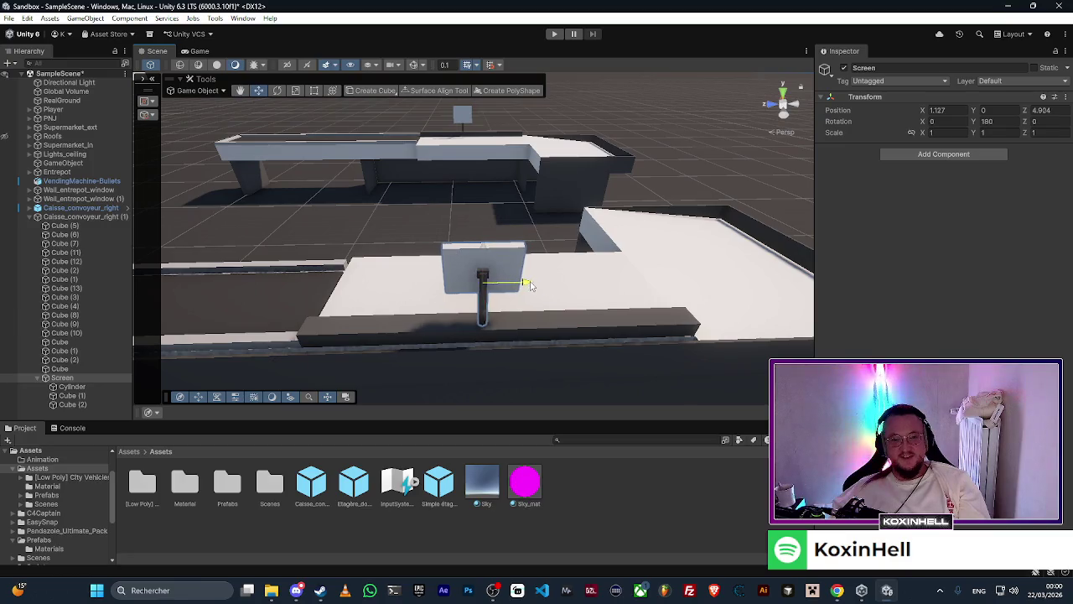
{"action": "left_click", "coordinate": [780, 123]}
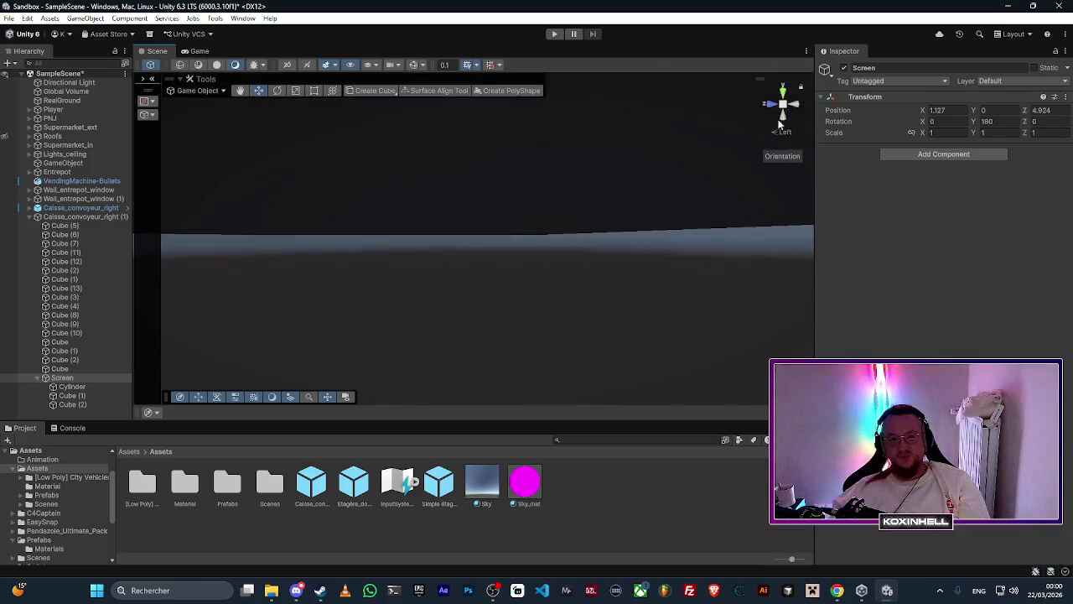
{"action": "mouse_move", "coordinate": [501, 218]}
{"action": "left_mouse_down"}
{"action": "mouse_move", "coordinate": [497, 323]}
{"action": "mouse_move", "coordinate": [491, 230]}
{"action": "mouse_move", "coordinate": [502, 238]}
{"action": "left_mouse_up"}
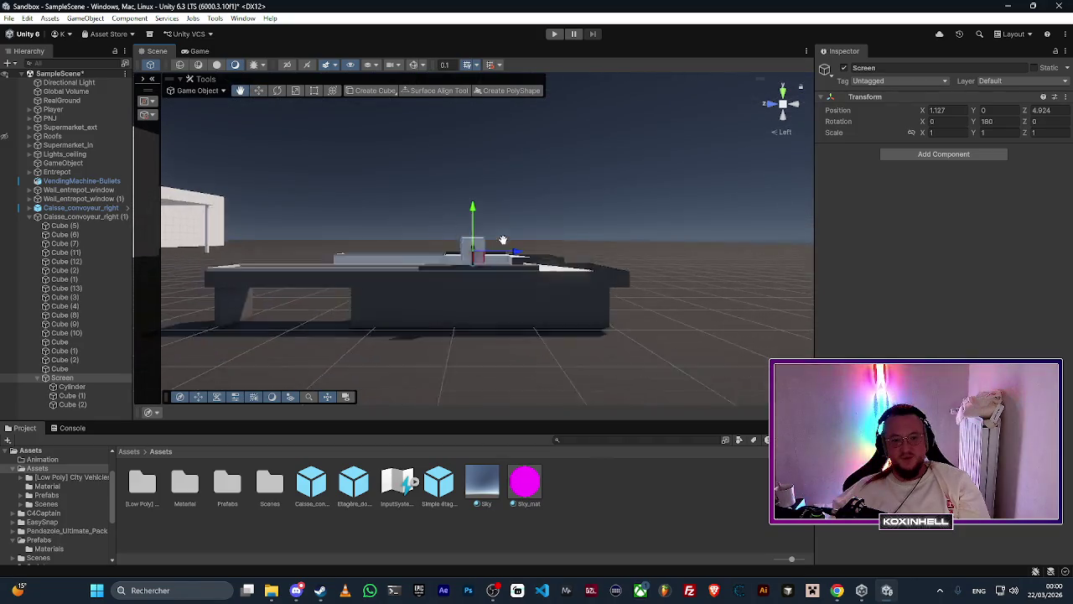
{"action": "scroll", "coordinate": [500, 239], "scroll_direction": "up", "scroll_amount": 2}
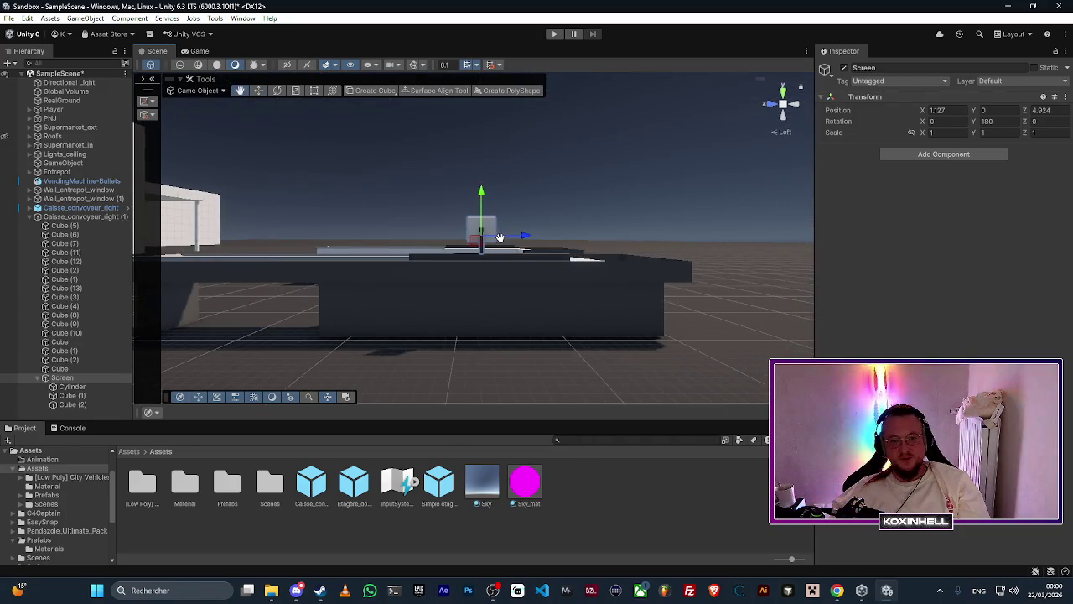
{"action": "scroll", "coordinate": [501, 239], "scroll_direction": "up", "scroll_amount": 3}
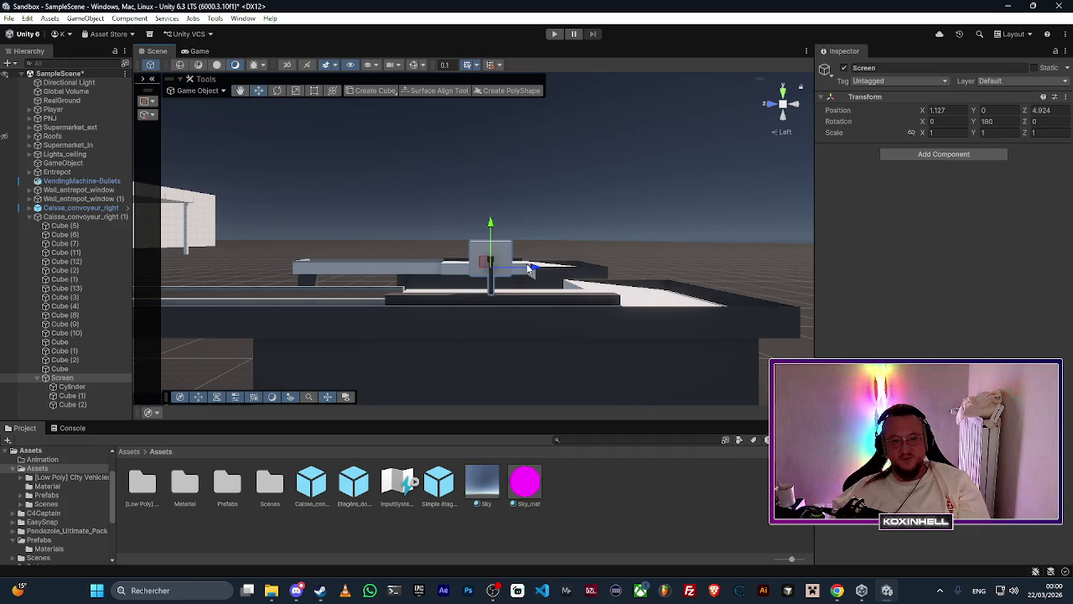
{"action": "mouse_move", "coordinate": [528, 269]}
{"action": "left_mouse_down"}
{"action": "mouse_move", "coordinate": [516, 267]}
{"action": "mouse_move", "coordinate": [522, 287]}
{"action": "left_mouse_up"}
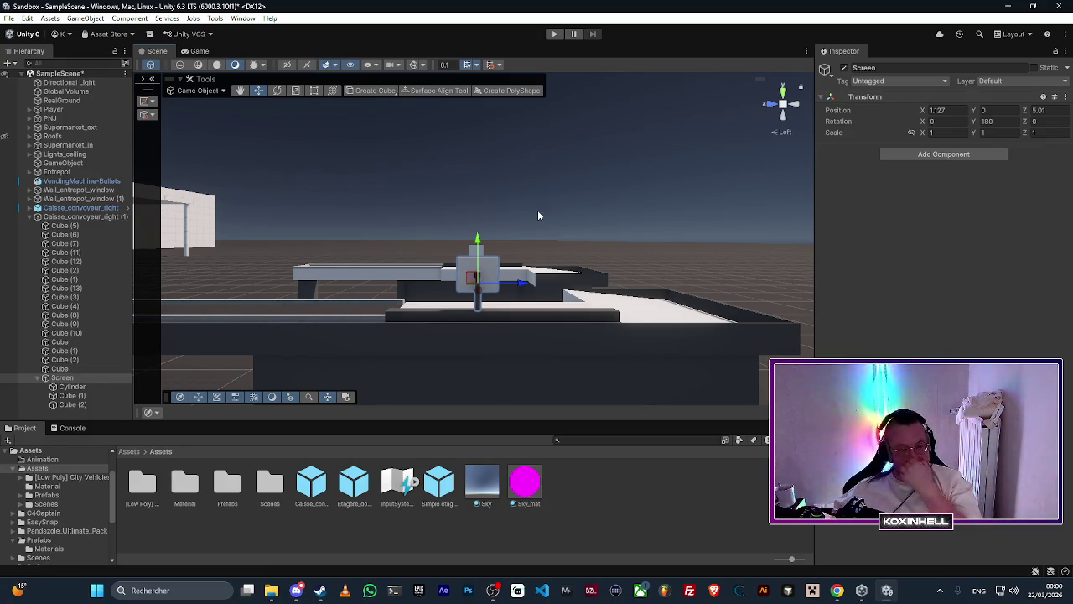
{"action": "left_click_drag", "start_coordinate": [514, 283], "coordinate": [515, 289]}
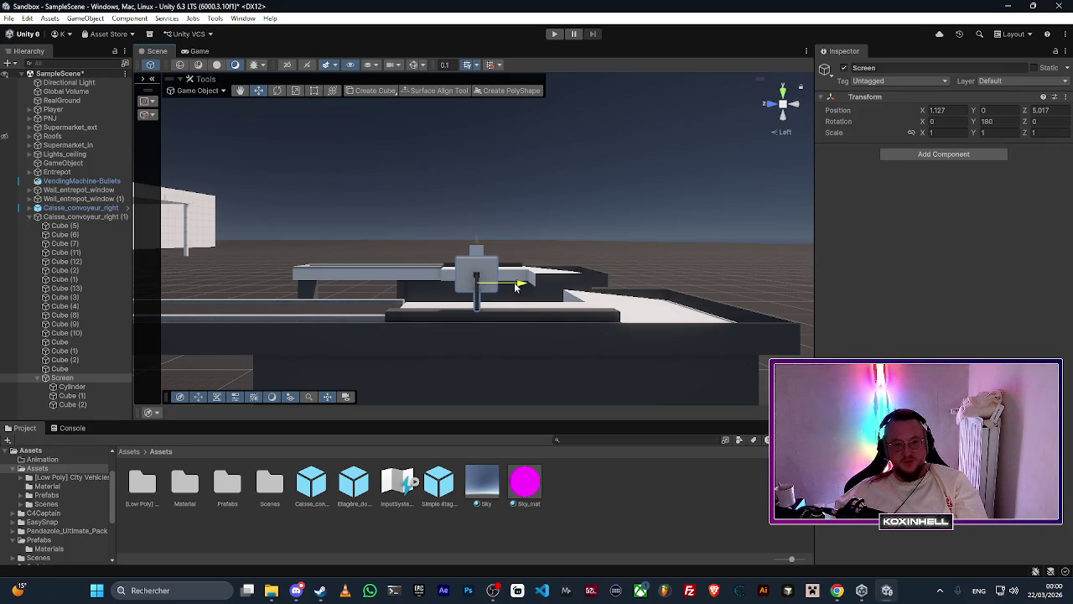
{"action": "left_click", "coordinate": [505, 240]}
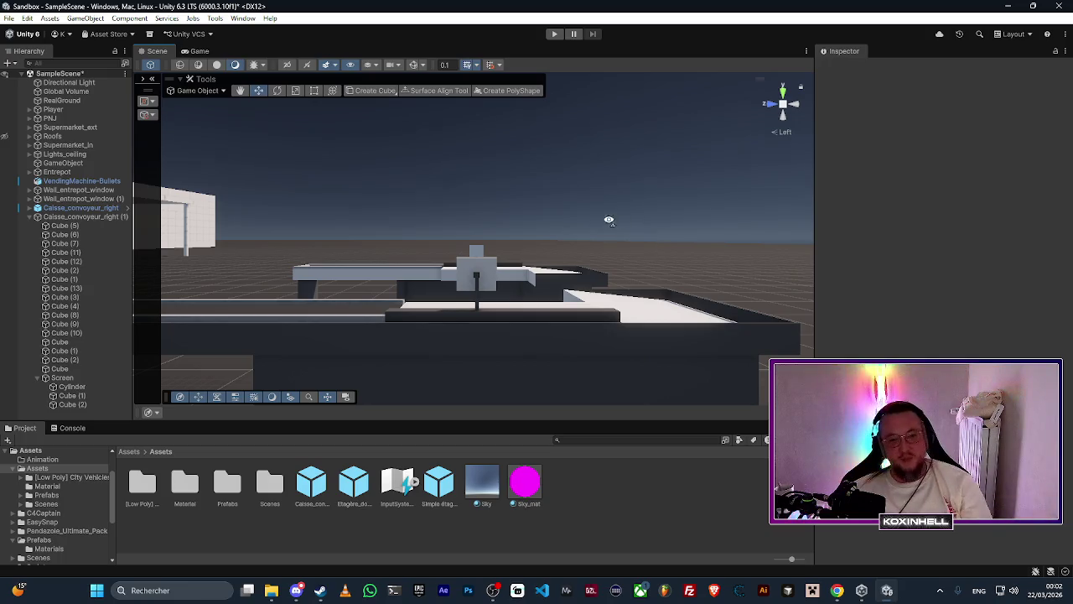
{"action": "mouse_move", "coordinate": [609, 223]}
{"action": "left_mouse_down"}
{"action": "mouse_move", "coordinate": [646, 297]}
{"action": "mouse_move", "coordinate": [708, 307]}
{"action": "mouse_move", "coordinate": [654, 311]}
{"action": "left_mouse_up"}
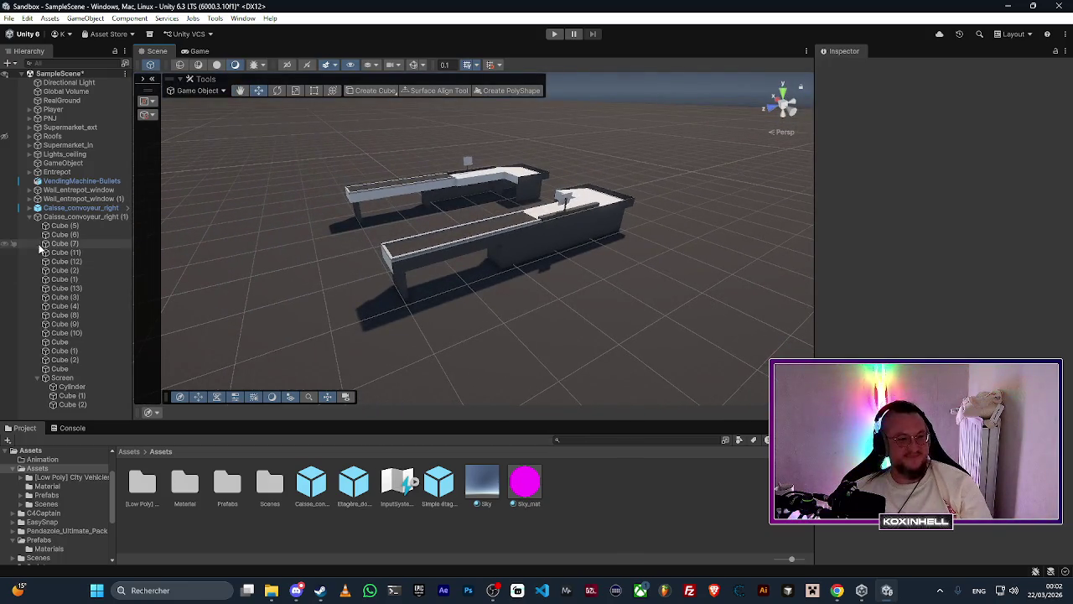
Step: Rename Caisse_convoyeur_right (1) to Caisse_convoyeur_left, collapse its children and frame it in view
{"action": "right_click", "coordinate": [110, 219]}
{"action": "left_click", "coordinate": [141, 170]}
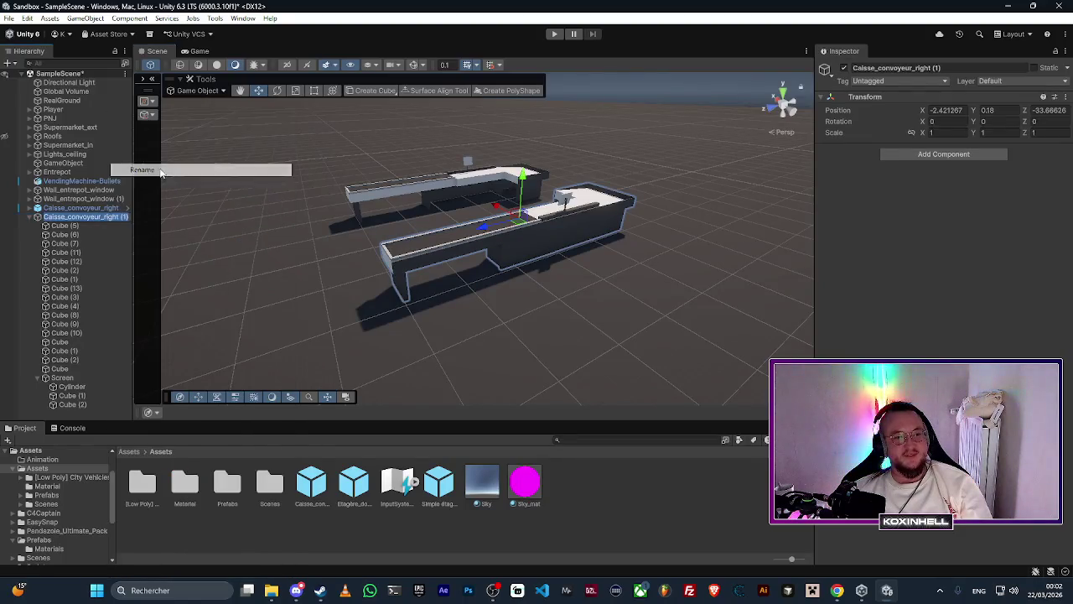
{"action": "left_click_drag", "start_coordinate": [104, 217], "coordinate": [131, 216]}
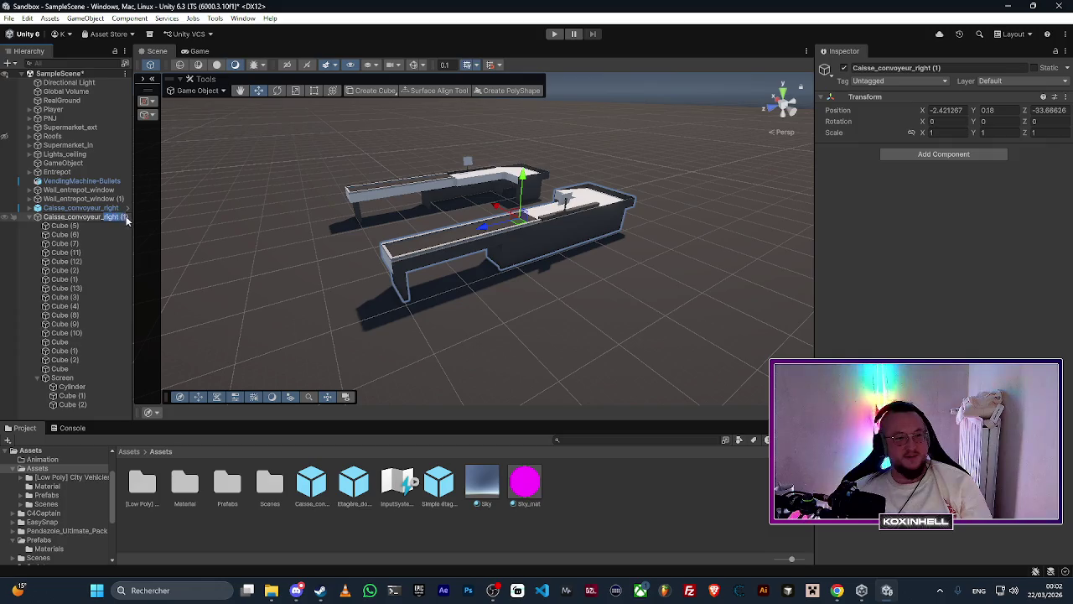
{"action": "type", "text": "lef"}
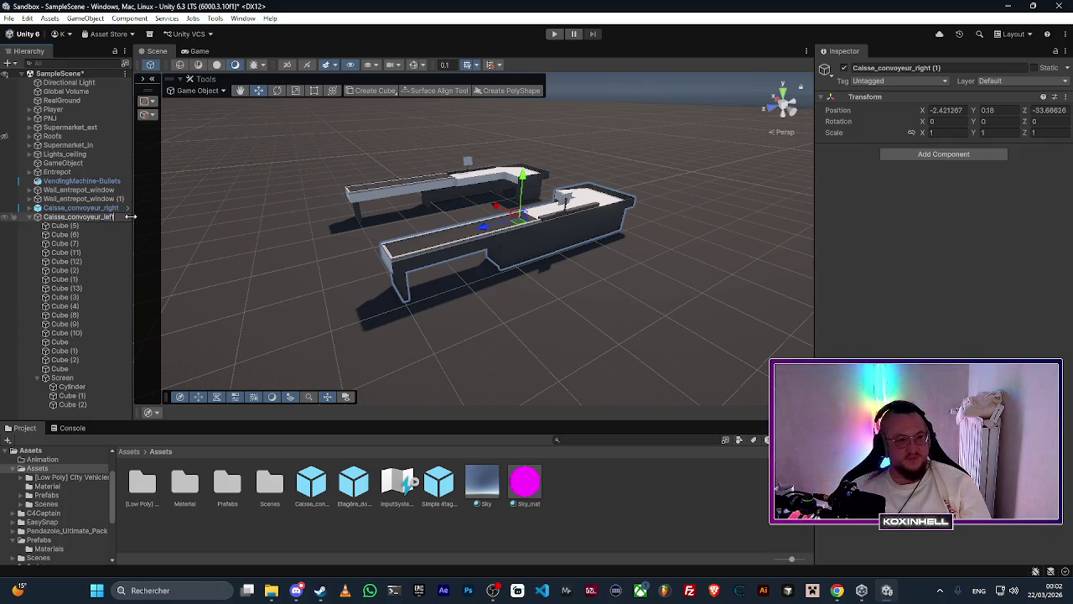
{"action": "type", "text": "t"}
{"action": "left_click", "coordinate": [77, 414]}
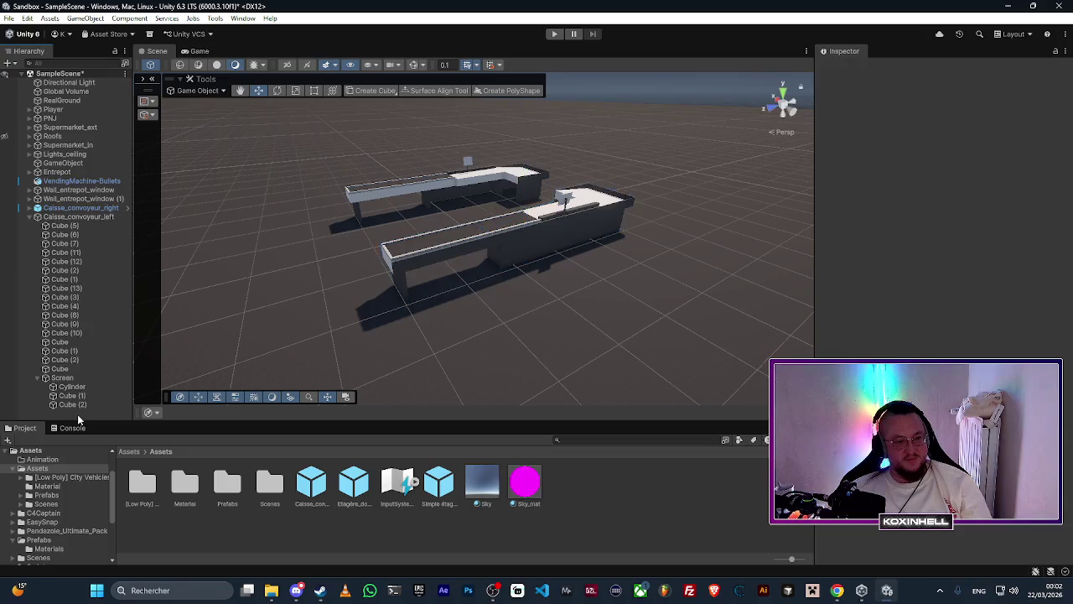
{"action": "left_click", "coordinate": [31, 219]}
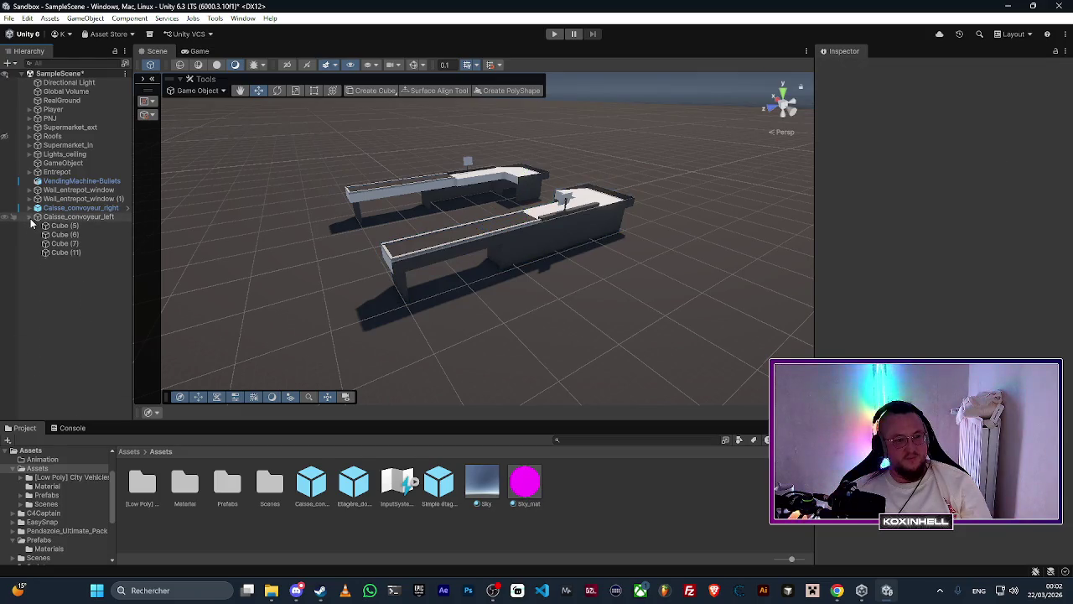
{"action": "double_click", "coordinate": [61, 218]}
{"action": "mouse_move", "coordinate": [503, 269]}
{"action": "left_mouse_down"}
{"action": "mouse_move", "coordinate": [588, 273]}
{"action": "mouse_move", "coordinate": [595, 261]}
{"action": "left_mouse_up"}
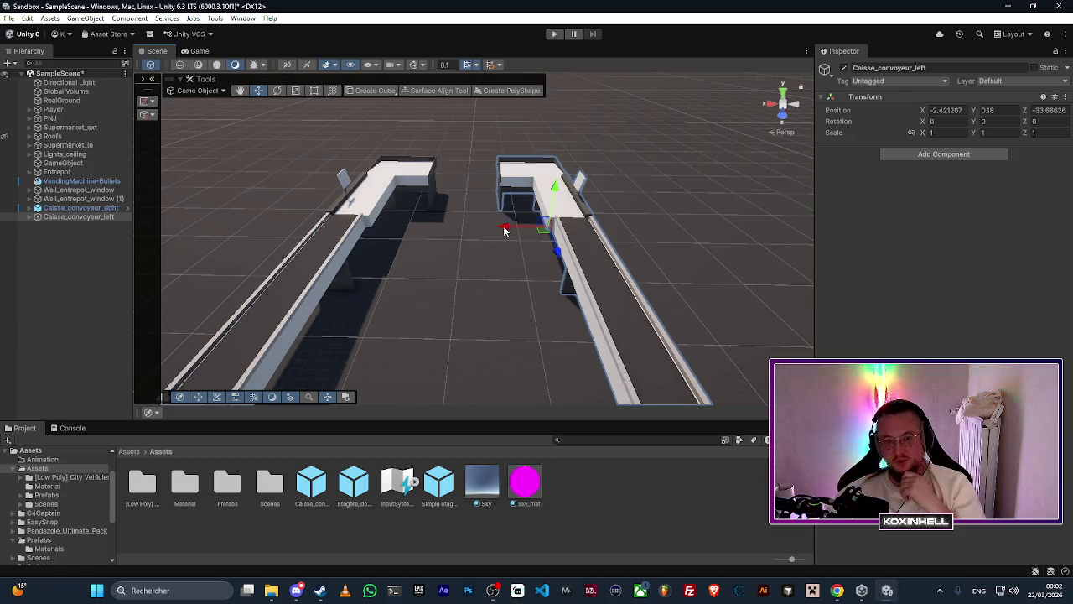
Step: Slide Caisse_convoyeur_left along X to about -1.07, flush against the right counter
{"action": "left_click_drag", "start_coordinate": [505, 228], "coordinate": [414, 227]}
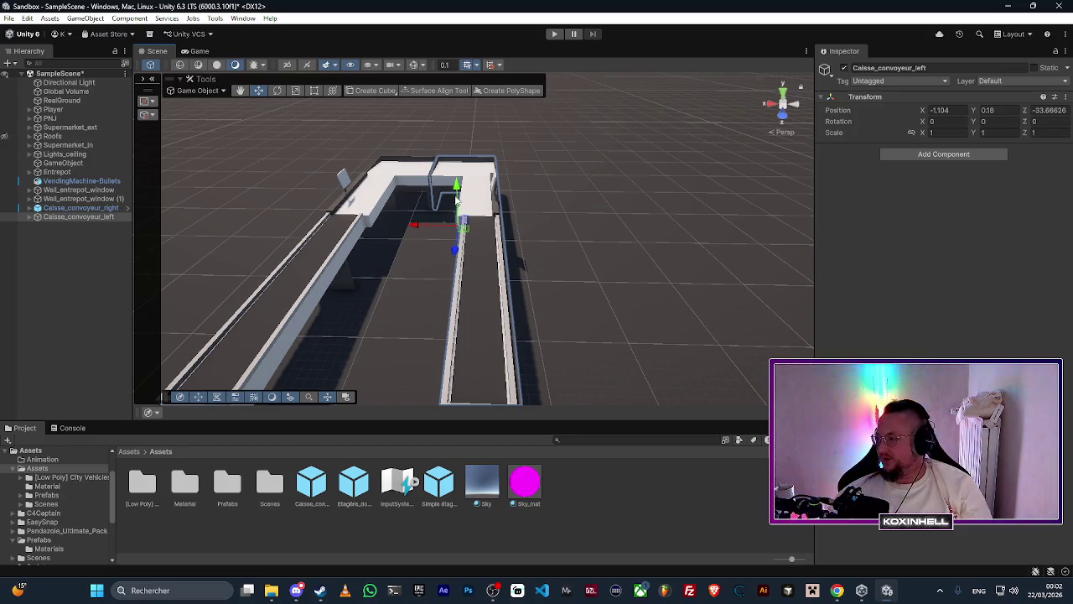
{"action": "left_click_drag", "start_coordinate": [456, 203], "coordinate": [474, 156]}
{"action": "scroll", "coordinate": [474, 156], "scroll_direction": "up", "scroll_amount": 5}
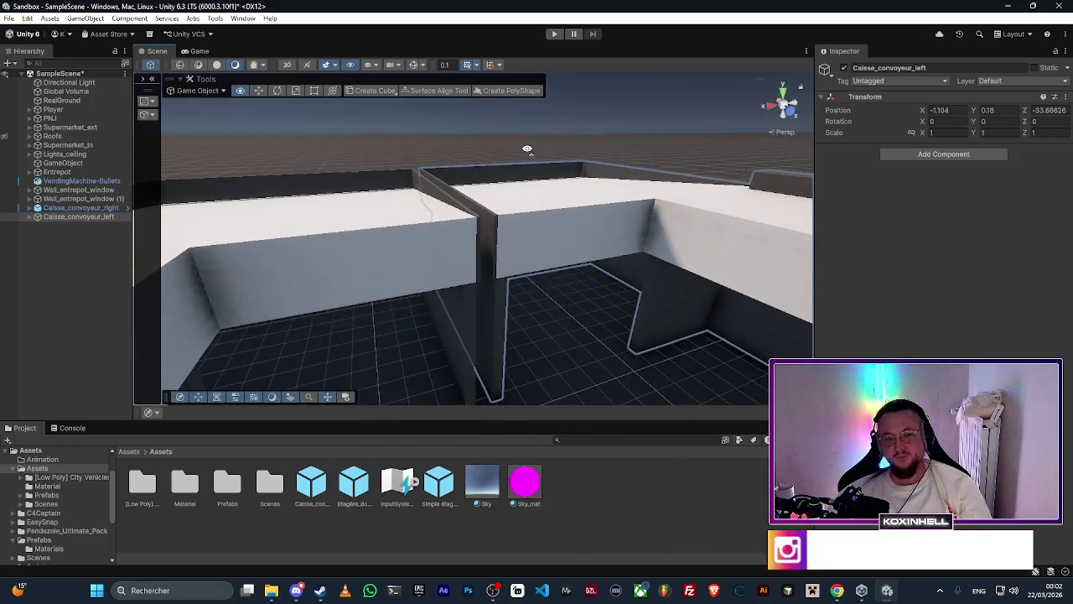
{"action": "scroll", "coordinate": [541, 155], "scroll_direction": "down", "scroll_amount": 10}
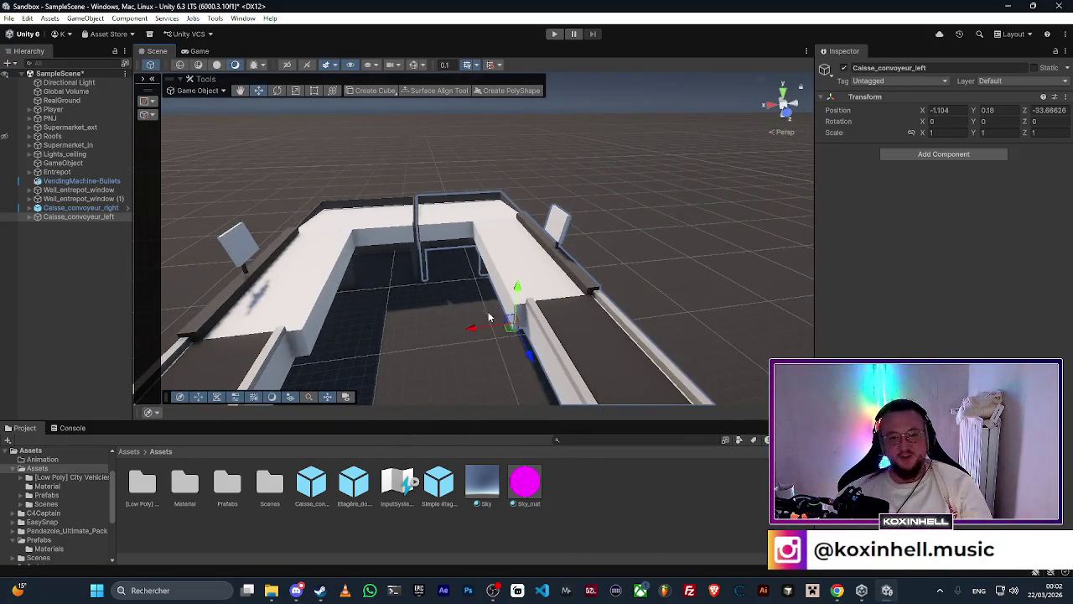
{"action": "left_click_drag", "start_coordinate": [472, 334], "coordinate": [467, 334]}
{"action": "scroll", "coordinate": [436, 267], "scroll_direction": "up", "scroll_amount": 10}
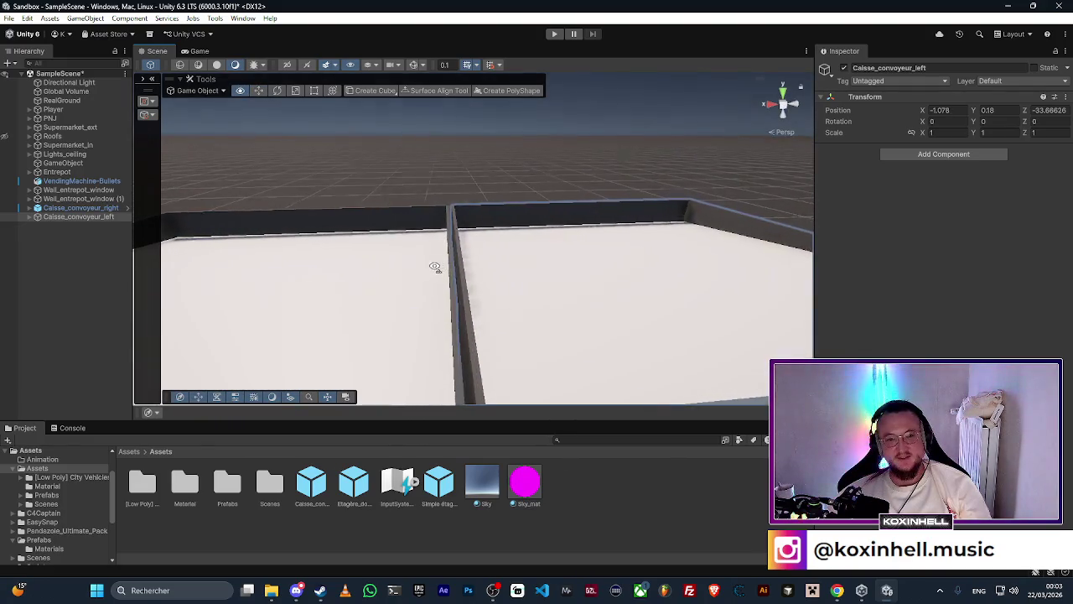
{"action": "scroll", "coordinate": [429, 270], "scroll_direction": "down", "scroll_amount": 10}
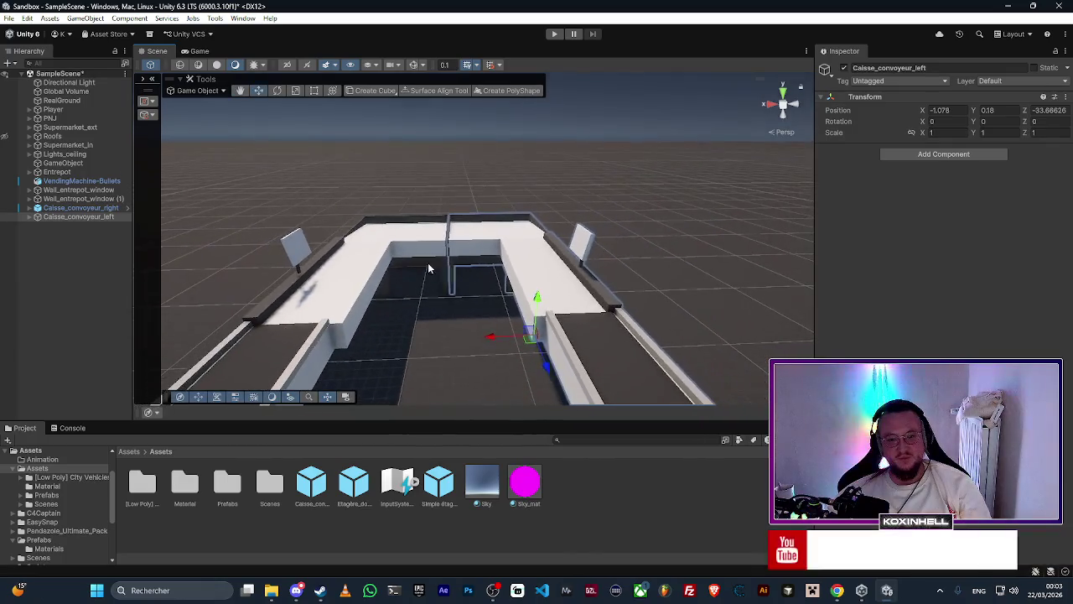
{"action": "left_click_drag", "start_coordinate": [493, 342], "coordinate": [491, 339]}
{"action": "scroll", "coordinate": [453, 307], "scroll_direction": "up", "scroll_amount": 10}
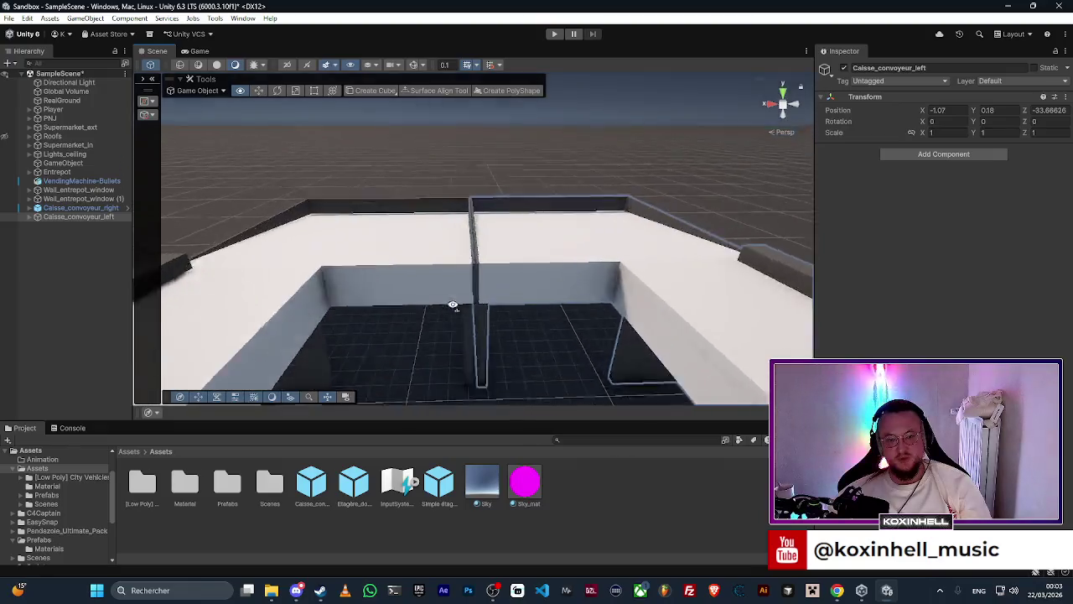
{"action": "scroll", "coordinate": [453, 308], "scroll_direction": "up", "scroll_amount": 3}
{"action": "scroll", "coordinate": [453, 308], "scroll_direction": "down", "scroll_amount": 8}
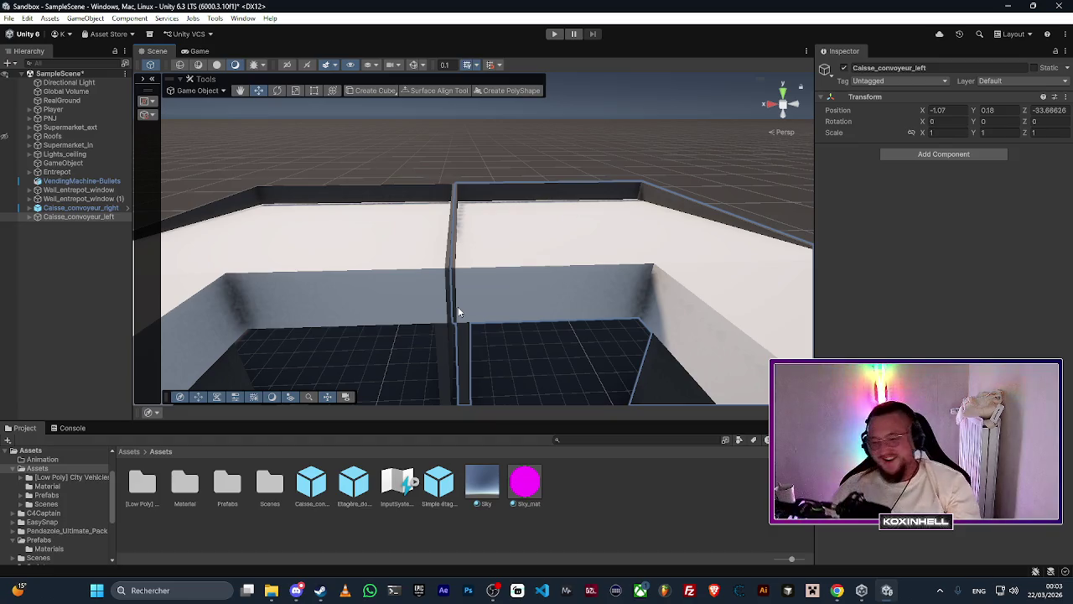
{"action": "mouse_move", "coordinate": [445, 288]}
{"action": "left_mouse_down"}
{"action": "mouse_move", "coordinate": [472, 187]}
{"action": "mouse_move", "coordinate": [461, 242]}
{"action": "mouse_move", "coordinate": [461, 201]}
{"action": "mouse_move", "coordinate": [472, 242]}
{"action": "mouse_move", "coordinate": [157, 248]}
{"action": "left_mouse_up"}
Step: Check Caisse_convoyeur_left's placement beside the right counter from a view across both
{"action": "left_click", "coordinate": [484, 173]}
{"action": "left_click", "coordinate": [61, 217]}
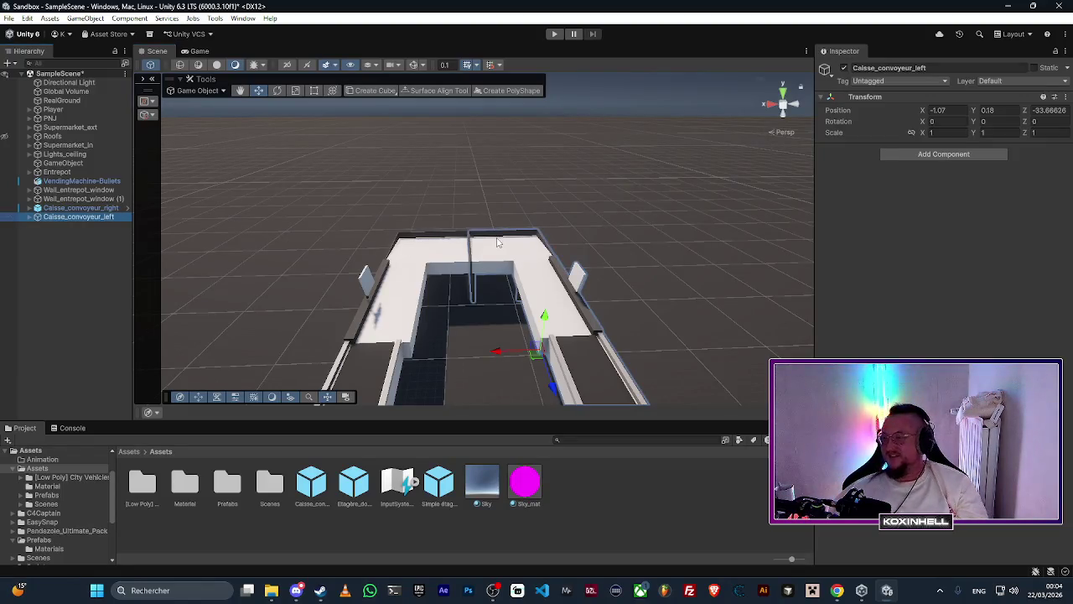
{"action": "left_click", "coordinate": [470, 244]}
{"action": "mouse_move", "coordinate": [469, 244]}
{"action": "left_mouse_down"}
{"action": "mouse_move", "coordinate": [447, 202]}
{"action": "mouse_move", "coordinate": [491, 243]}
{"action": "mouse_move", "coordinate": [477, 307]}
{"action": "mouse_move", "coordinate": [506, 271]}
{"action": "mouse_move", "coordinate": [446, 282]}
{"action": "mouse_move", "coordinate": [570, 293]}
{"action": "mouse_move", "coordinate": [462, 295]}
{"action": "mouse_move", "coordinate": [637, 347]}
{"action": "mouse_move", "coordinate": [634, 280]}
{"action": "mouse_move", "coordinate": [626, 284]}
{"action": "left_mouse_up"}
{"action": "scroll", "coordinate": [626, 284], "scroll_direction": "down", "scroll_amount": 5}
{"action": "scroll", "coordinate": [627, 282], "scroll_direction": "up", "scroll_amount": 5}
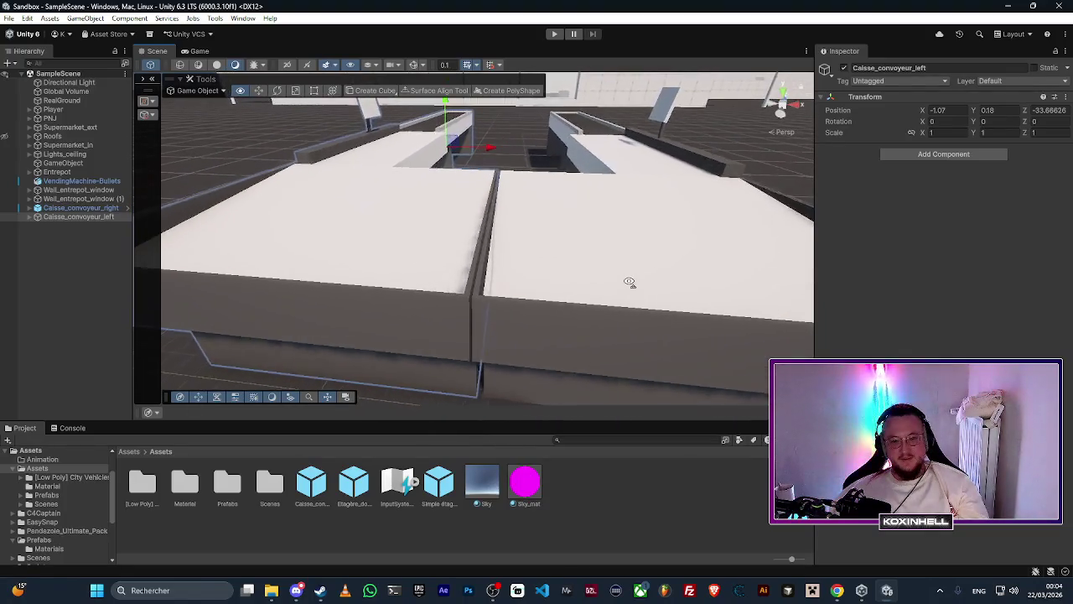
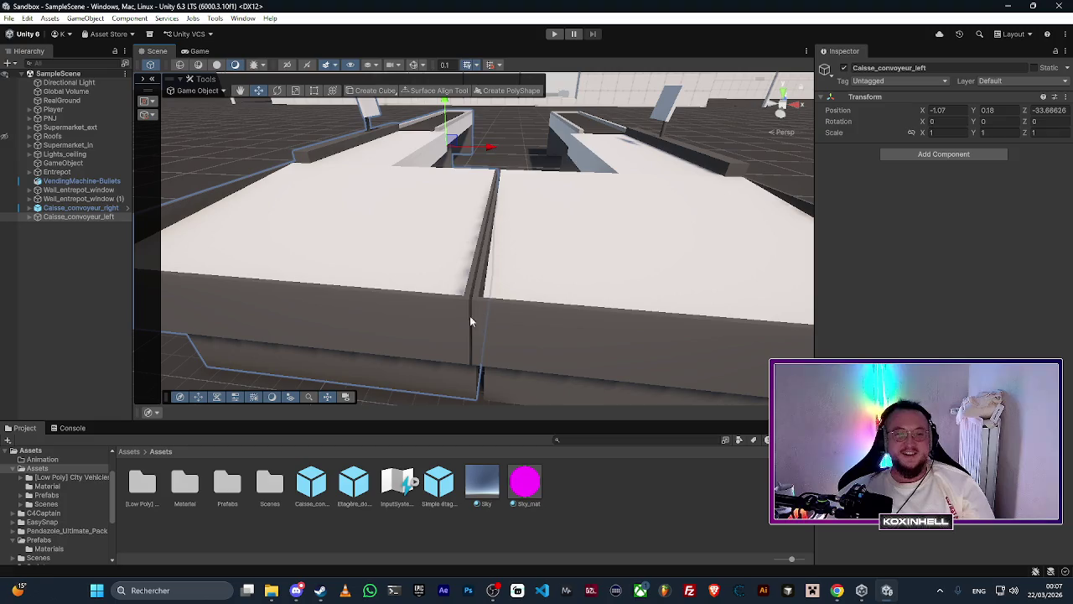
Step: Vertex-snap Caisse_convoyeur_left against the right conveyor unit at the seam
{"action": "key", "text": "v"}
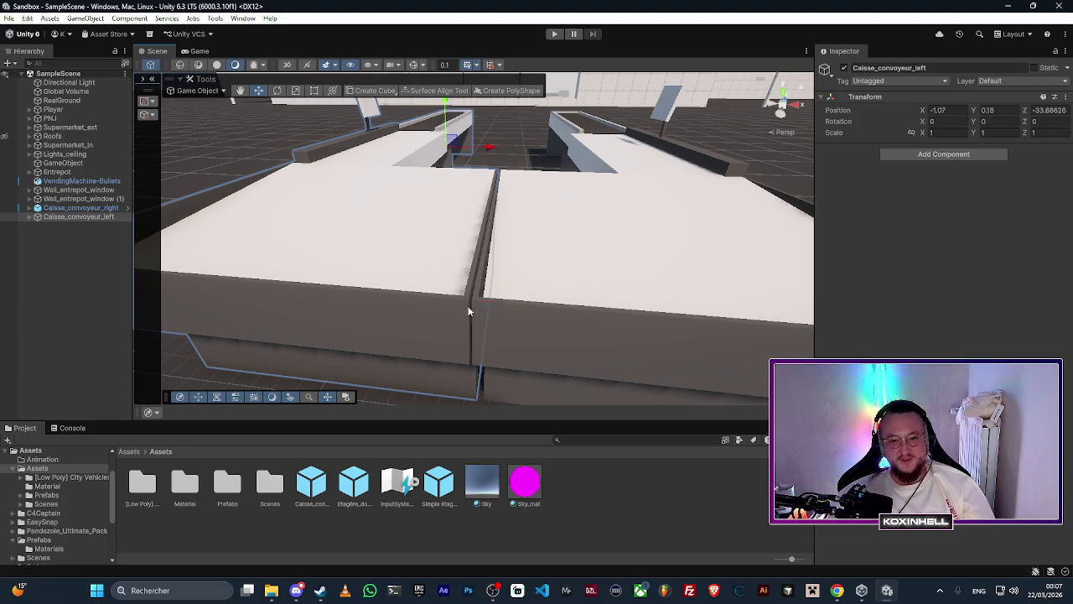
{"action": "scroll", "coordinate": [460, 335], "scroll_direction": "up", "scroll_amount": 3}
{"action": "left_click_drag", "start_coordinate": [463, 359], "coordinate": [470, 382]}
{"action": "key", "text": "v"}
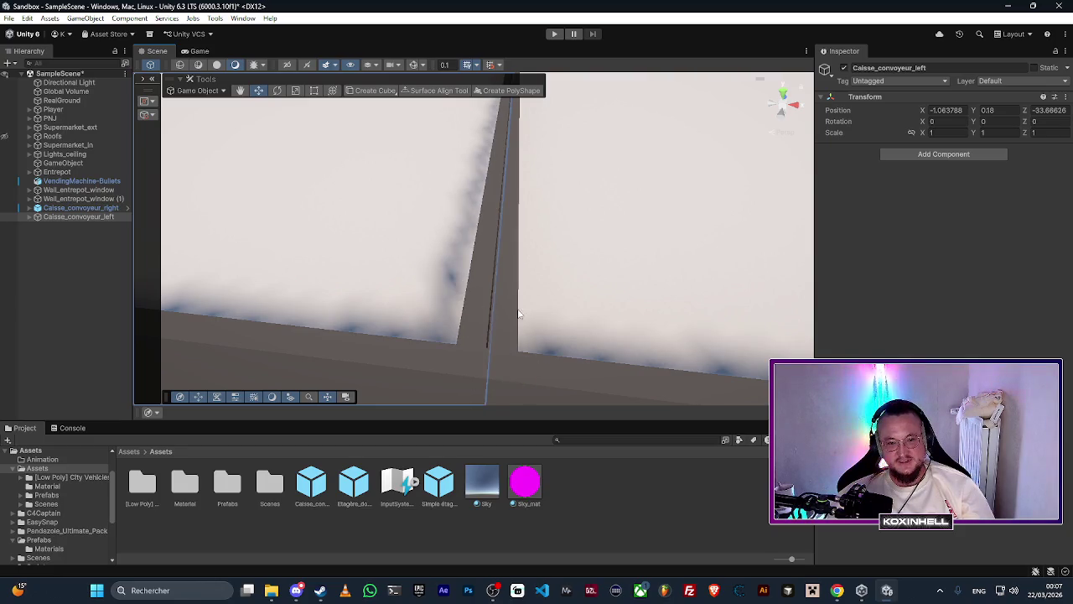
{"action": "scroll", "coordinate": [512, 383], "scroll_direction": "down", "scroll_amount": 10}
{"action": "scroll", "coordinate": [521, 228], "scroll_direction": "up", "scroll_amount": 10}
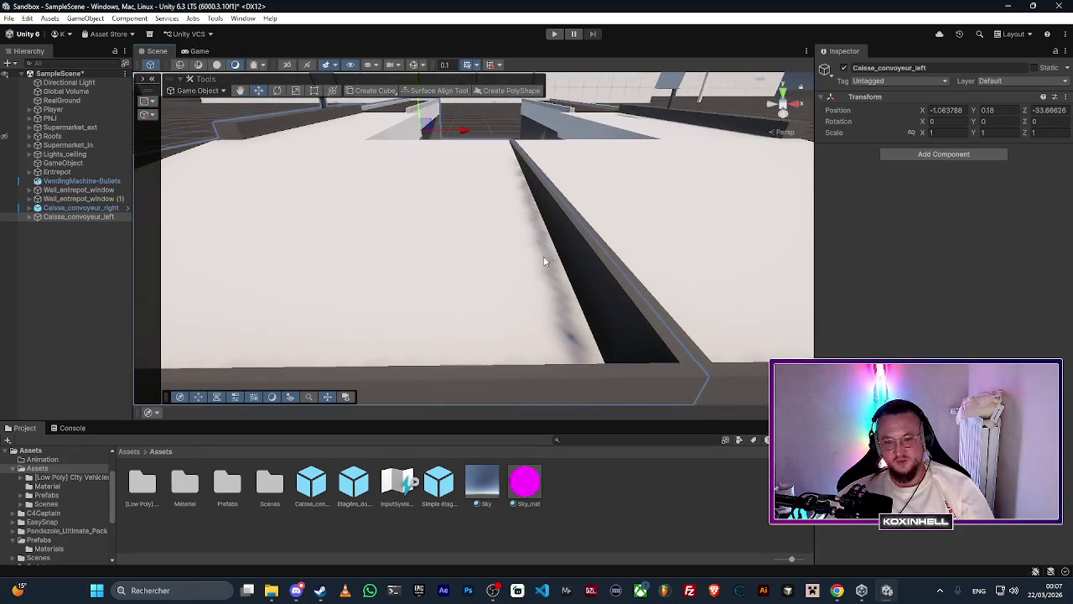
Step: Nudge the left conveyor's Cube (10) to Position X 1.230233 to close the seam
{"action": "left_click", "coordinate": [28, 217]}
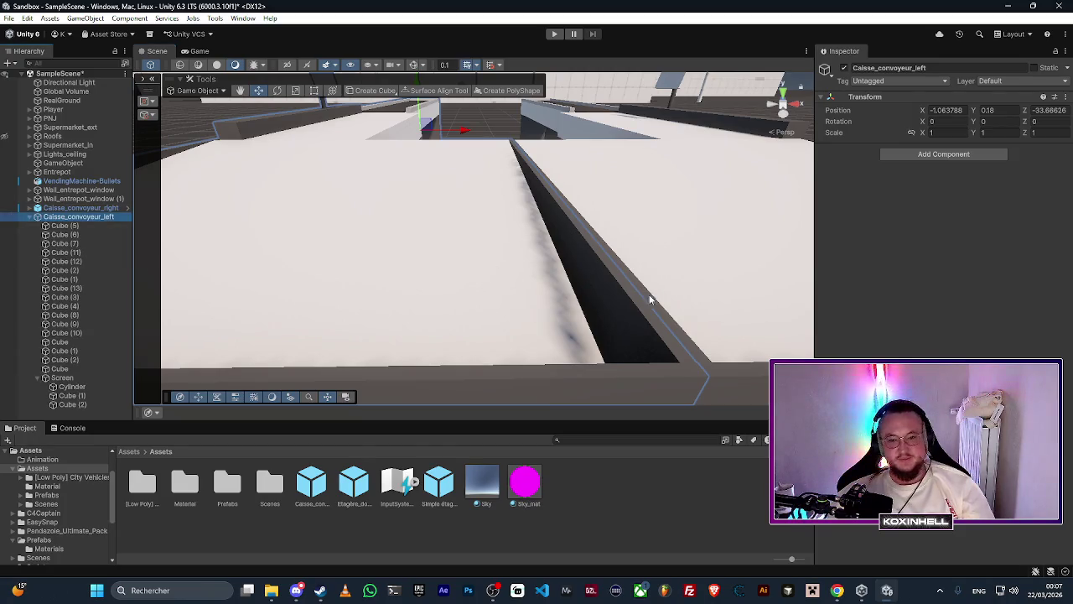
{"action": "left_click", "coordinate": [627, 308]}
{"action": "mouse_move", "coordinate": [556, 302]}
{"action": "left_mouse_down"}
{"action": "mouse_move", "coordinate": [522, 246]}
{"action": "mouse_move", "coordinate": [520, 282]}
{"action": "mouse_move", "coordinate": [542, 330]}
{"action": "mouse_move", "coordinate": [543, 377]}
{"action": "mouse_move", "coordinate": [528, 377]}
{"action": "left_mouse_up"}
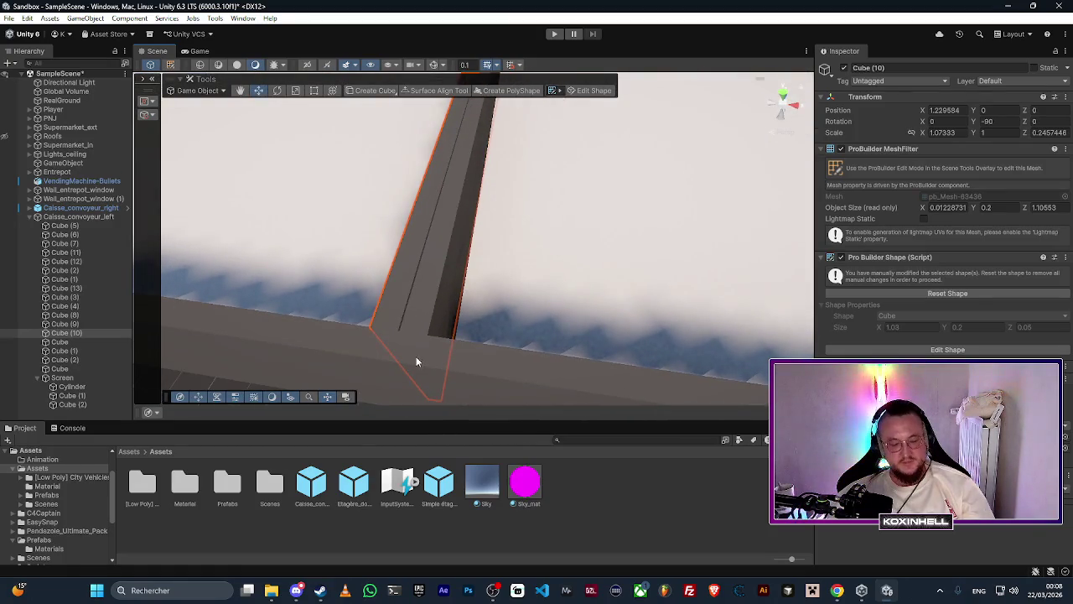
{"action": "left_click_drag", "start_coordinate": [396, 329], "coordinate": [397, 330]}
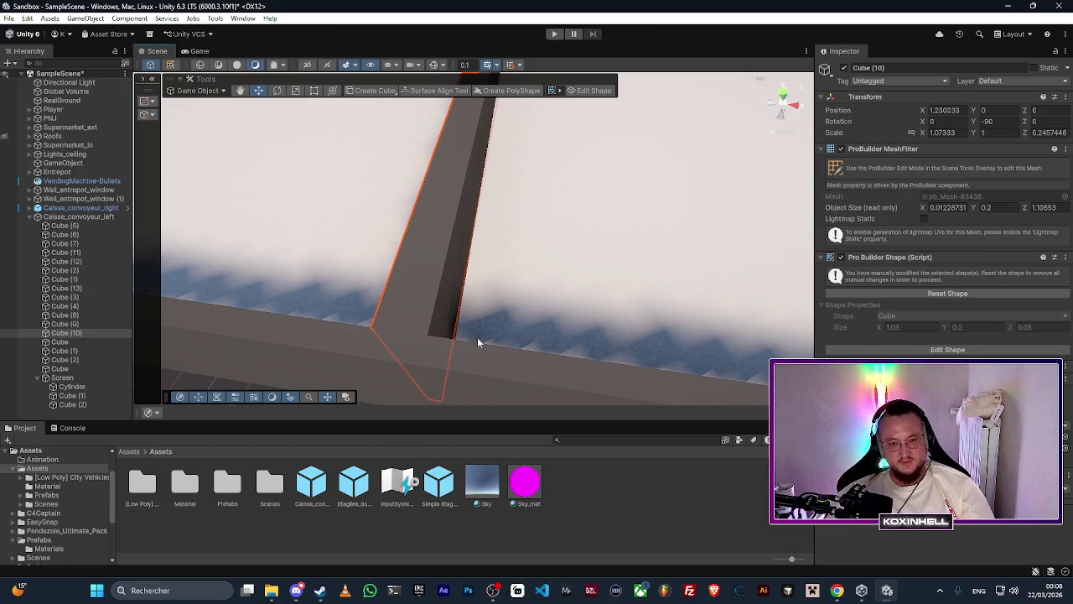
{"action": "key", "text": "f"}
{"action": "scroll", "coordinate": [503, 251], "scroll_direction": "up", "scroll_amount": 5}
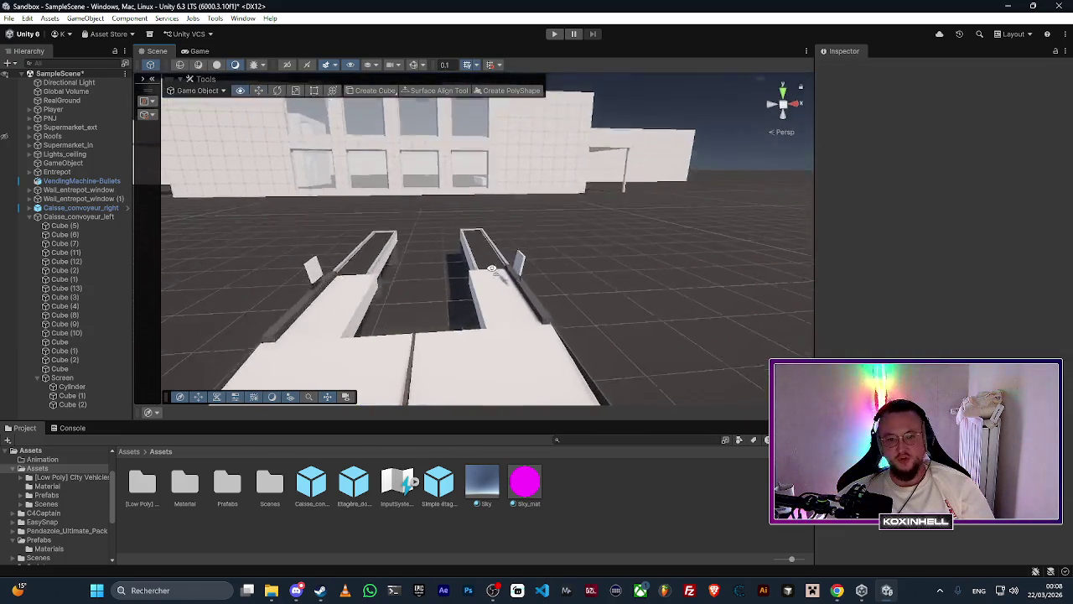
{"action": "left_click_drag", "start_coordinate": [441, 317], "coordinate": [539, 314]}
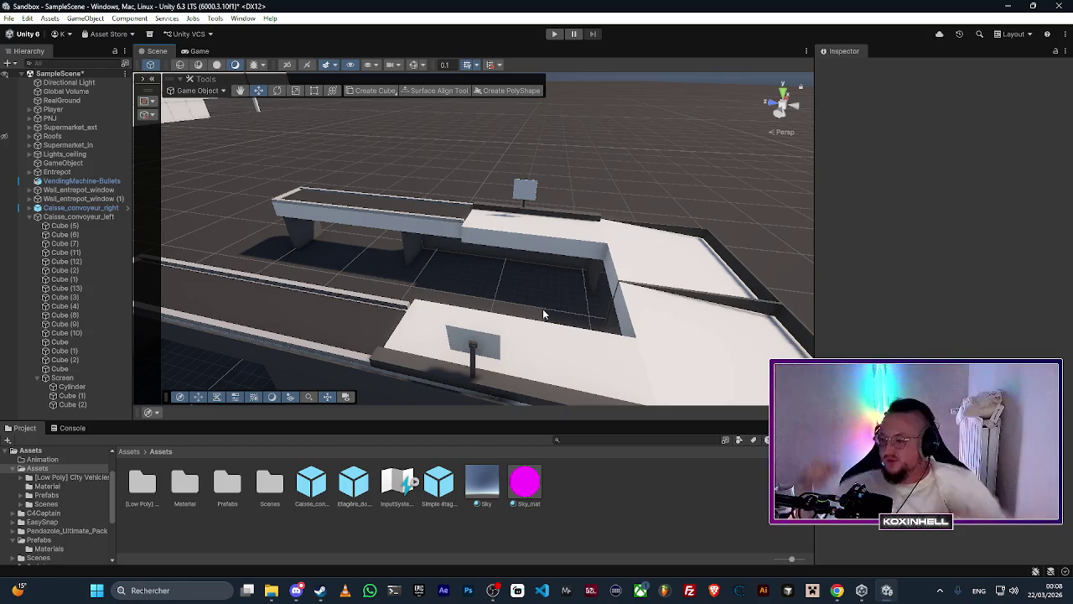
{"action": "mouse_move", "coordinate": [390, 190]}
{"action": "left_mouse_down"}
{"action": "mouse_move", "coordinate": [489, 164]}
{"action": "mouse_move", "coordinate": [433, 196]}
{"action": "mouse_move", "coordinate": [468, 284]}
{"action": "mouse_move", "coordinate": [531, 260]}
{"action": "left_mouse_up"}
{"action": "scroll", "coordinate": [531, 260], "scroll_direction": "down", "scroll_amount": 5}
{"action": "left_click", "coordinate": [30, 217]}
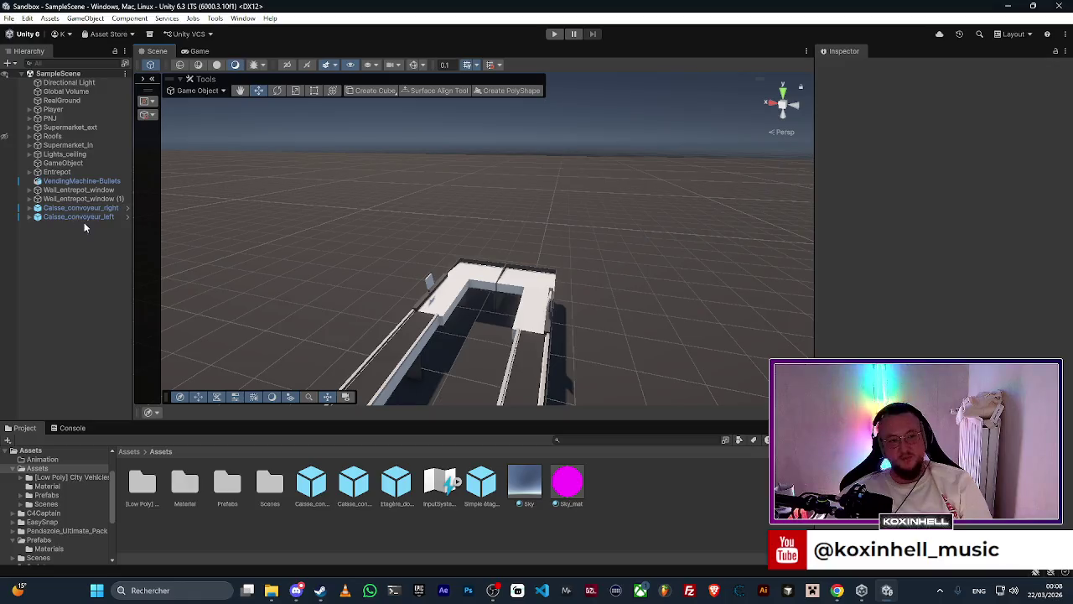
Step: Select both Caisse_convoyeur units in the Hierarchy and frame them in the Scene view
{"action": "left_click", "coordinate": [81, 208]}
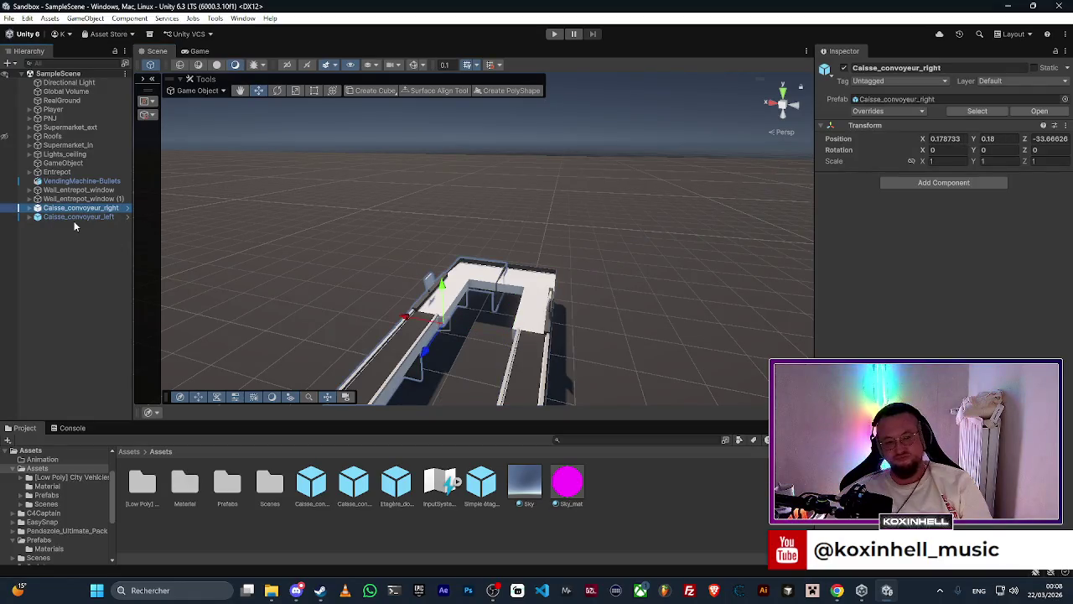
{"action": "left_click", "coordinate": [74, 222]}
{"action": "left_click", "coordinate": [85, 209]}
{"action": "left_click", "coordinate": [90, 216], "text": "shift"}
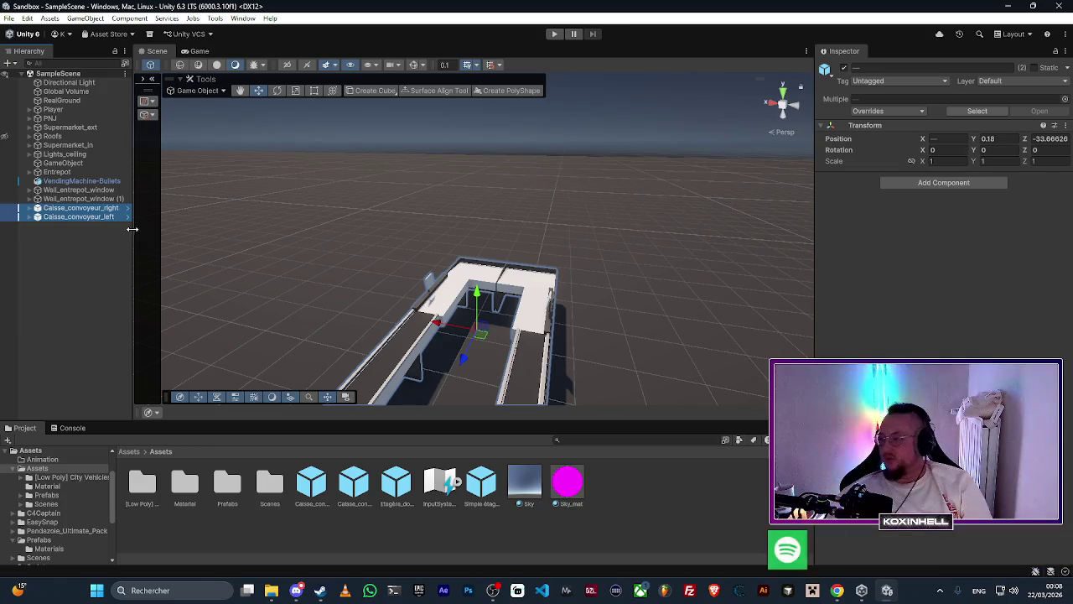
{"action": "mouse_move", "coordinate": [625, 295]}
{"action": "left_mouse_down"}
{"action": "mouse_move", "coordinate": [540, 272]}
{"action": "mouse_move", "coordinate": [502, 276]}
{"action": "mouse_move", "coordinate": [111, 170]}
{"action": "left_mouse_up"}
{"action": "key", "text": "f"}
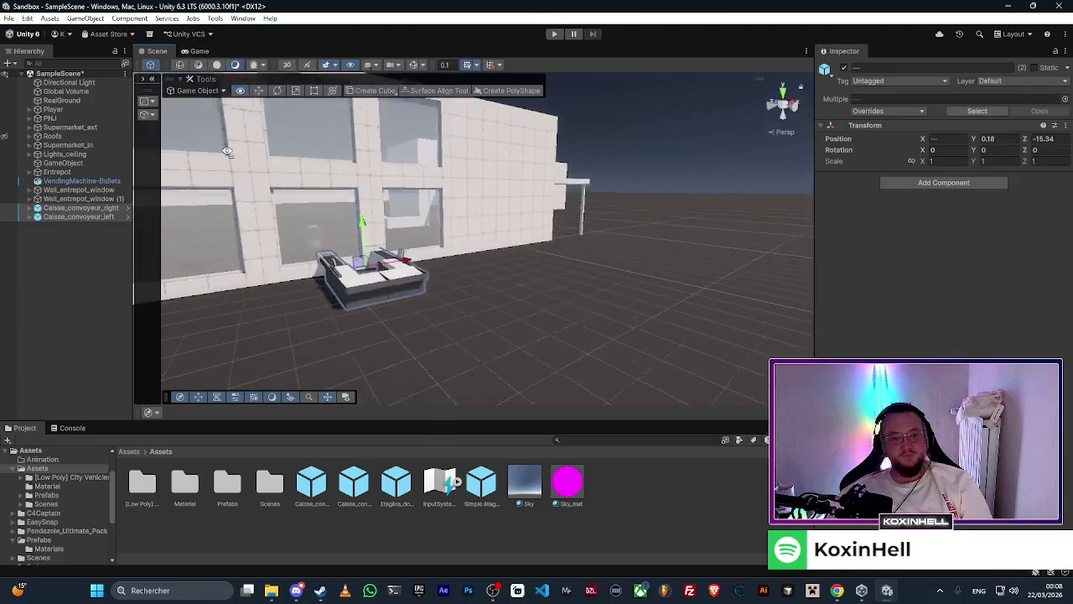
Step: Move both conveyors along Z and X into the building, then check them from the Game view
{"action": "mouse_move", "coordinate": [470, 218]}
{"action": "left_mouse_down"}
{"action": "mouse_move", "coordinate": [543, 209]}
{"action": "mouse_move", "coordinate": [361, 310]}
{"action": "mouse_move", "coordinate": [423, 251]}
{"action": "left_mouse_up"}
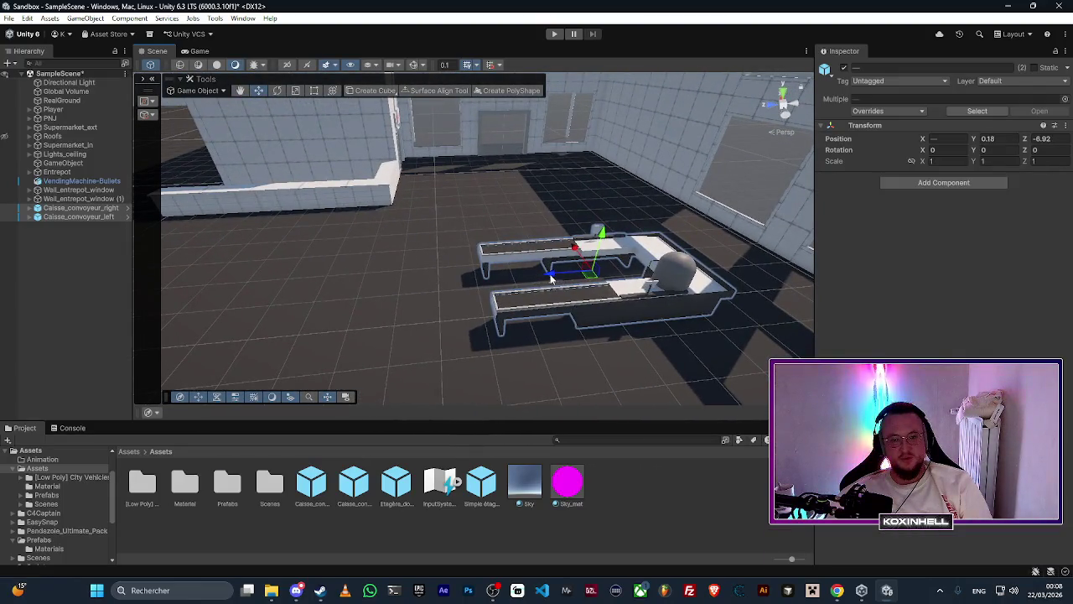
{"action": "mouse_move", "coordinate": [599, 241]}
{"action": "left_mouse_down"}
{"action": "mouse_move", "coordinate": [218, 287]}
{"action": "mouse_move", "coordinate": [412, 278]}
{"action": "mouse_move", "coordinate": [229, 223]}
{"action": "mouse_move", "coordinate": [428, 281]}
{"action": "mouse_move", "coordinate": [604, 283]}
{"action": "left_mouse_up"}
{"action": "mouse_move", "coordinate": [541, 268]}
{"action": "left_mouse_down"}
{"action": "mouse_move", "coordinate": [495, 268]}
{"action": "mouse_move", "coordinate": [524, 267]}
{"action": "mouse_move", "coordinate": [515, 272]}
{"action": "left_mouse_up"}
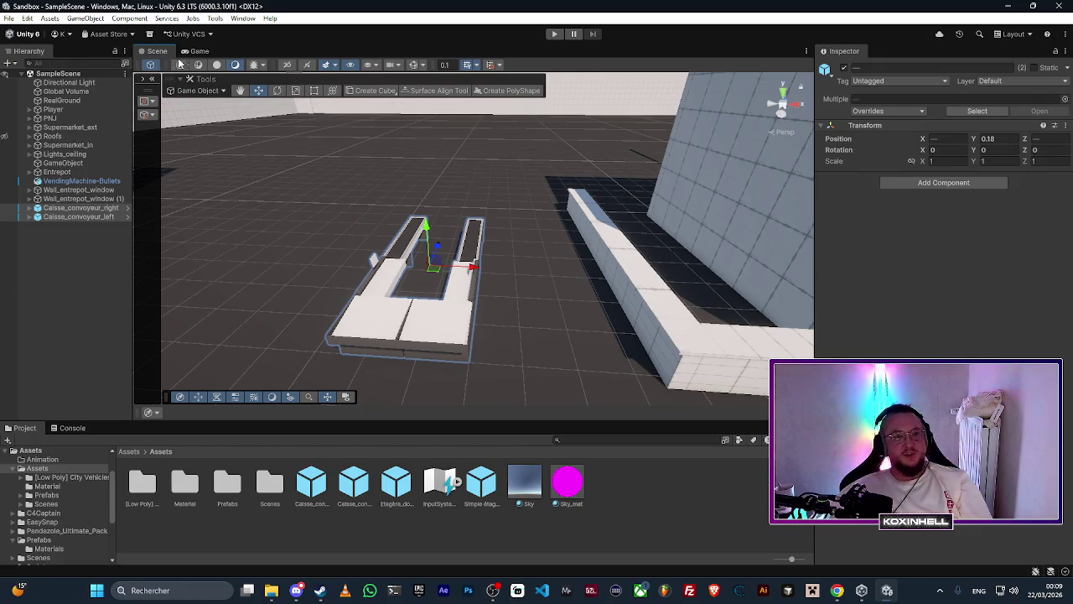
{"action": "left_click", "coordinate": [200, 51]}
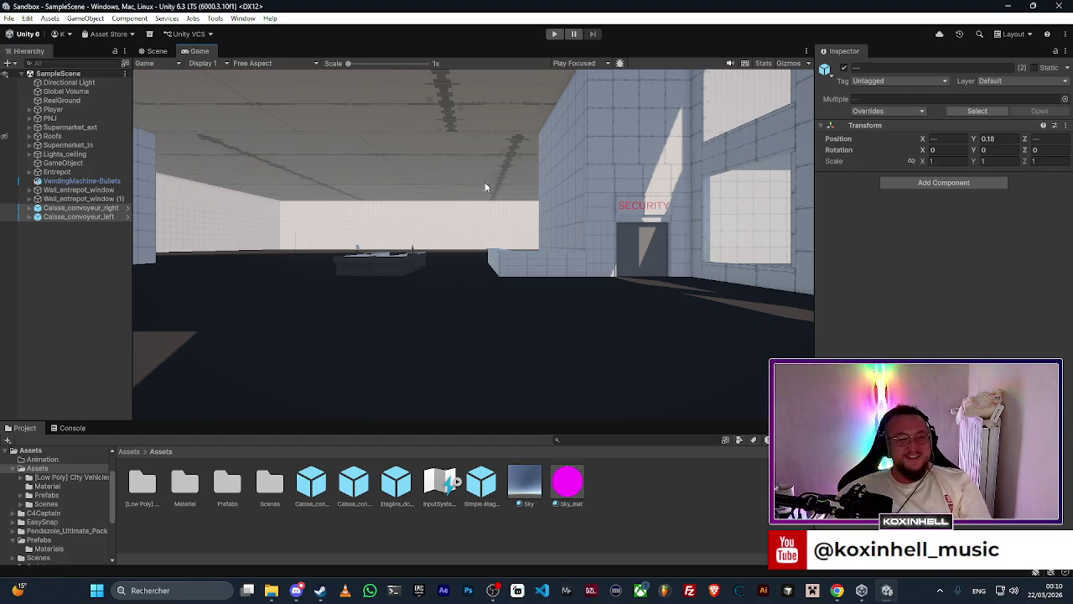
Step: Enter Play mode and walk the player through the double door up to the vending machine
{"action": "left_click", "coordinate": [554, 33]}
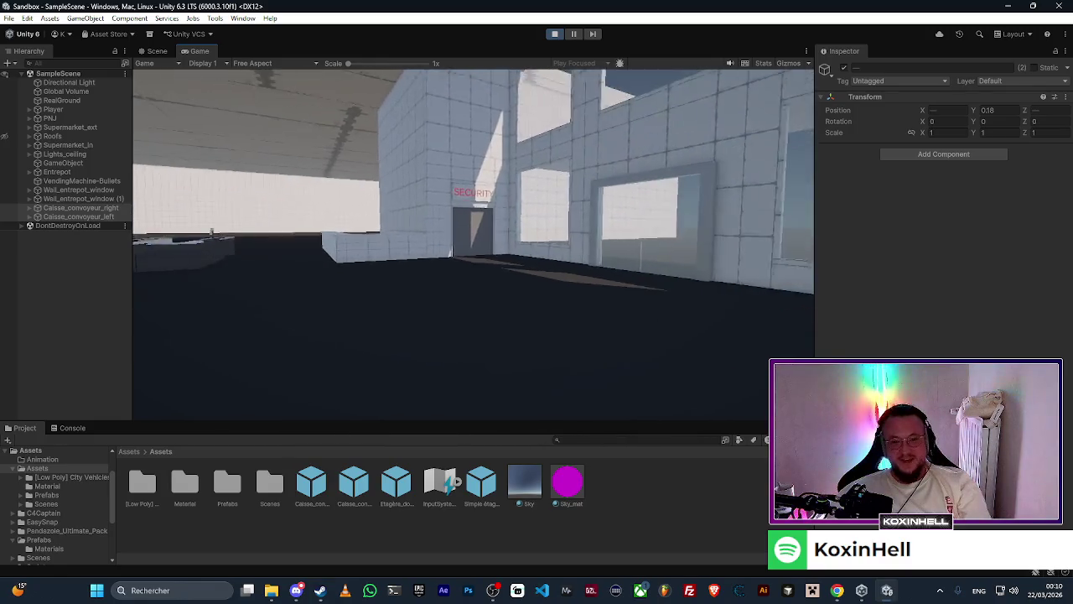
{"action": "key", "text": "w"}
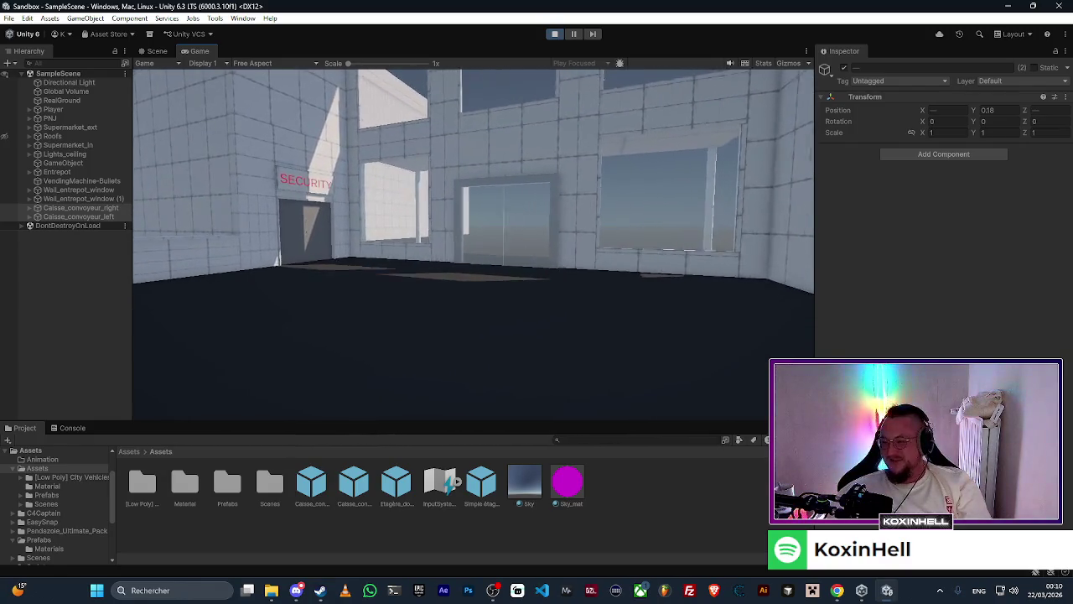
{"action": "key", "text": "w"}
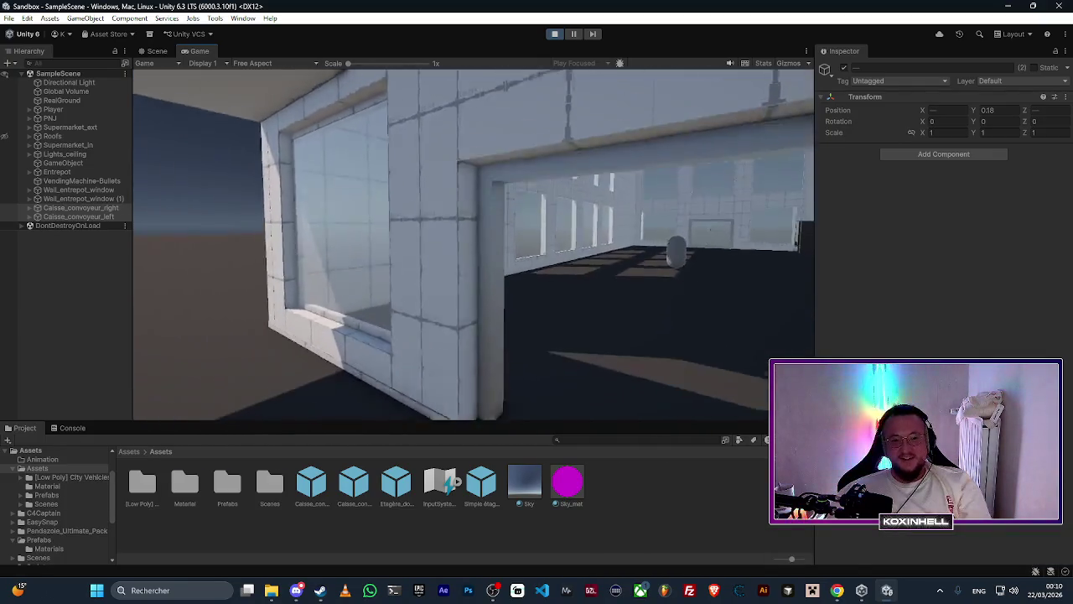
{"action": "key", "text": "s"}
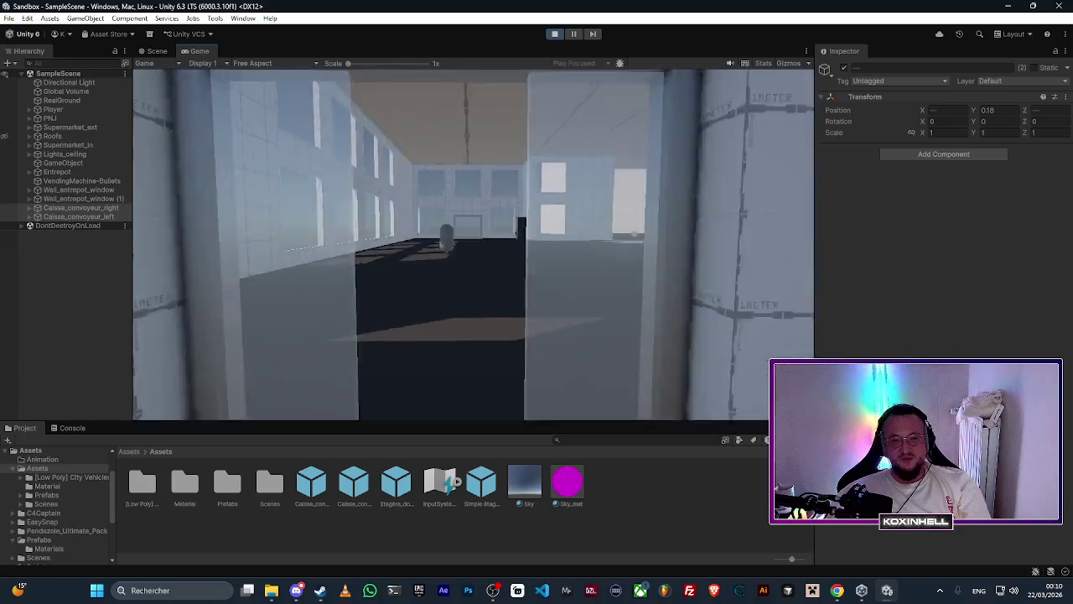
{"action": "key", "text": "s"}
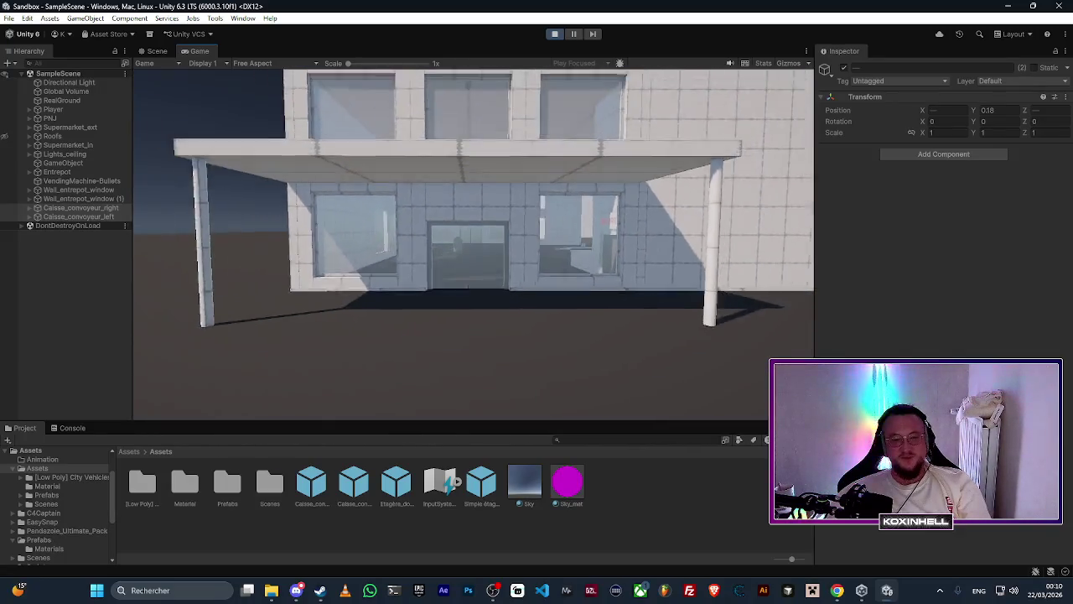
{"action": "key", "text": "w"}
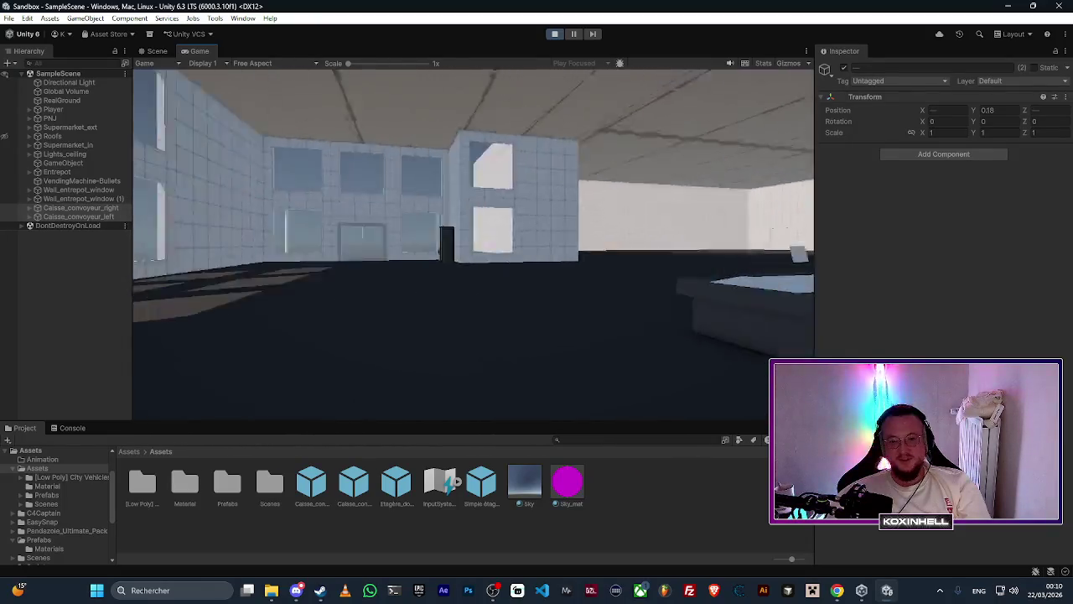
{"action": "key", "text": "w"}
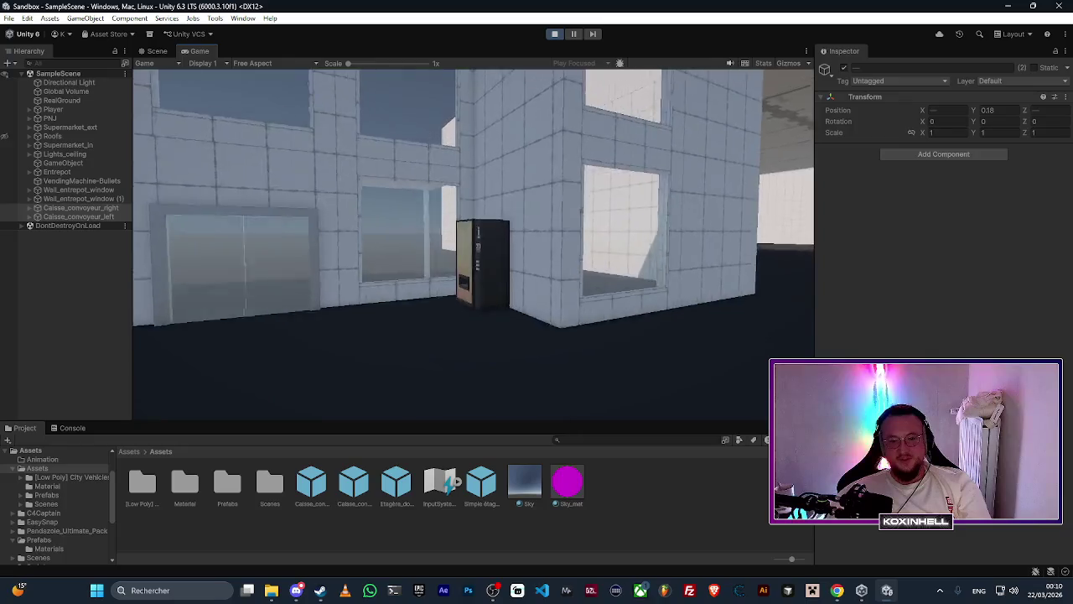
{"action": "key", "text": "w"}
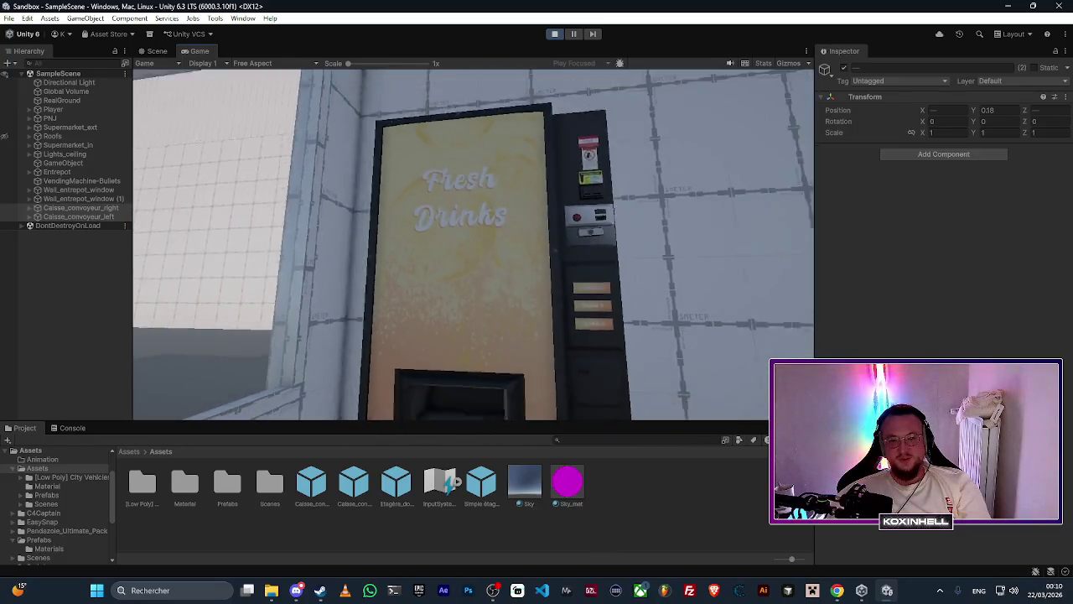
{"action": "key", "text": "w"}
Step: Inspect the vending machine's Fresh Drinks panel, dispensing slot and drink buttons up close
{"action": "key", "text": "s"}
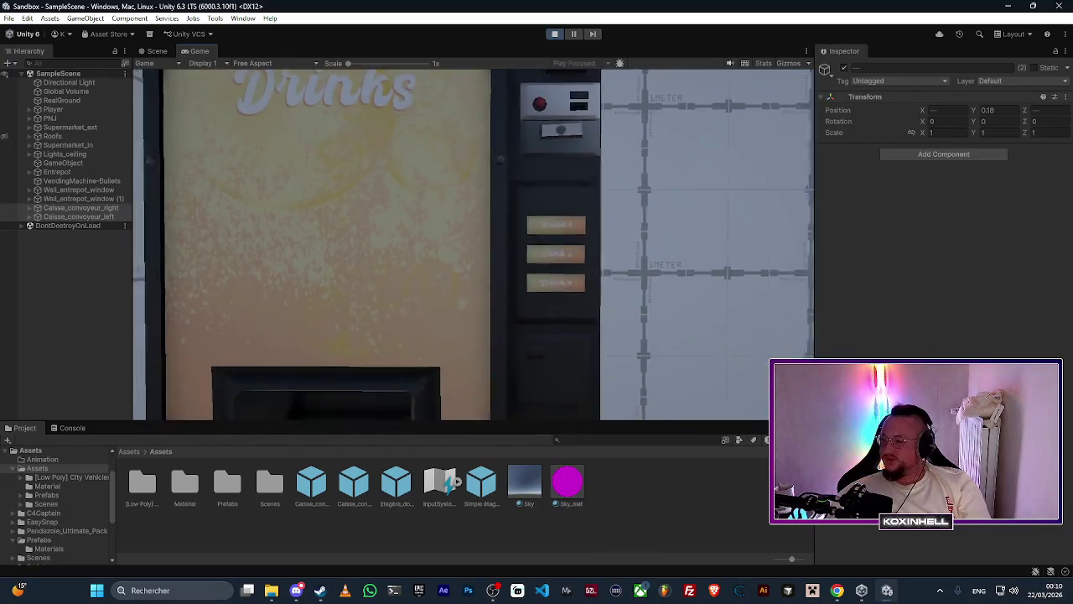
{"action": "key", "text": "s"}
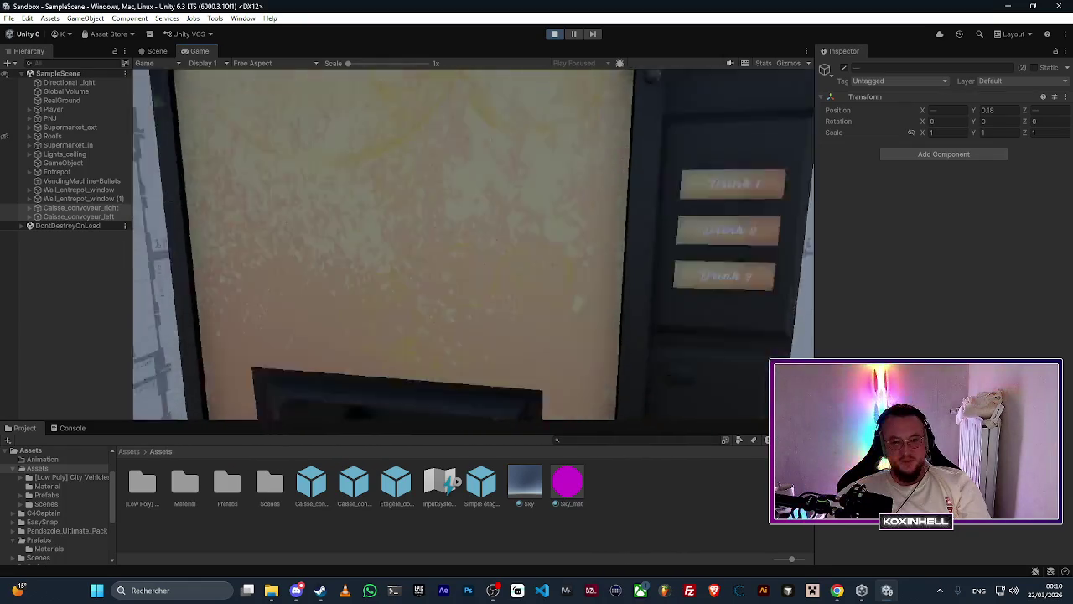
{"action": "key", "text": "w"}
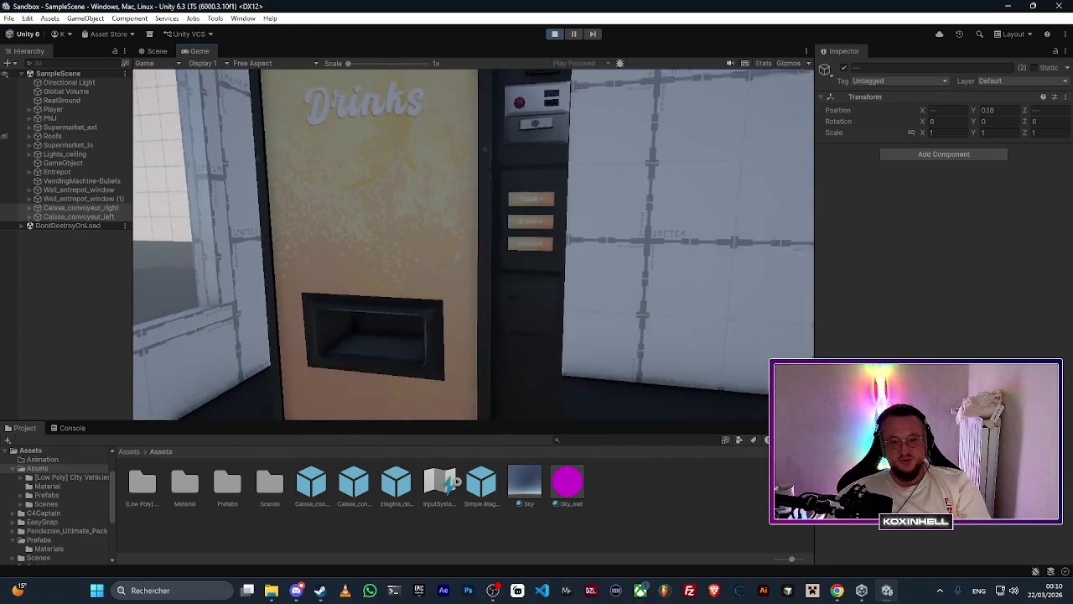
{"action": "key", "text": "w"}
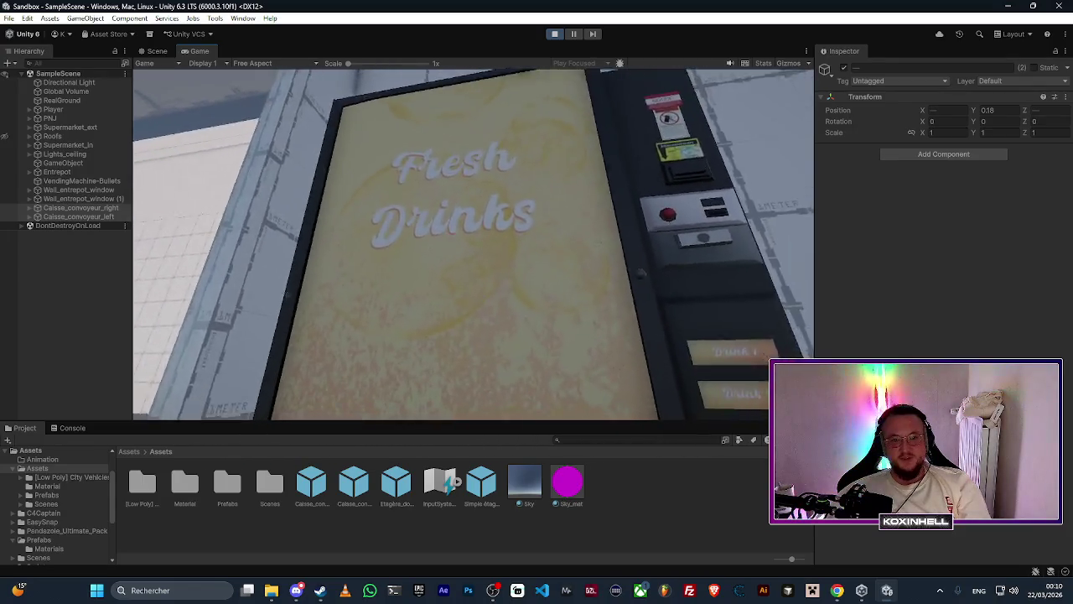
{"action": "key", "text": "s"}
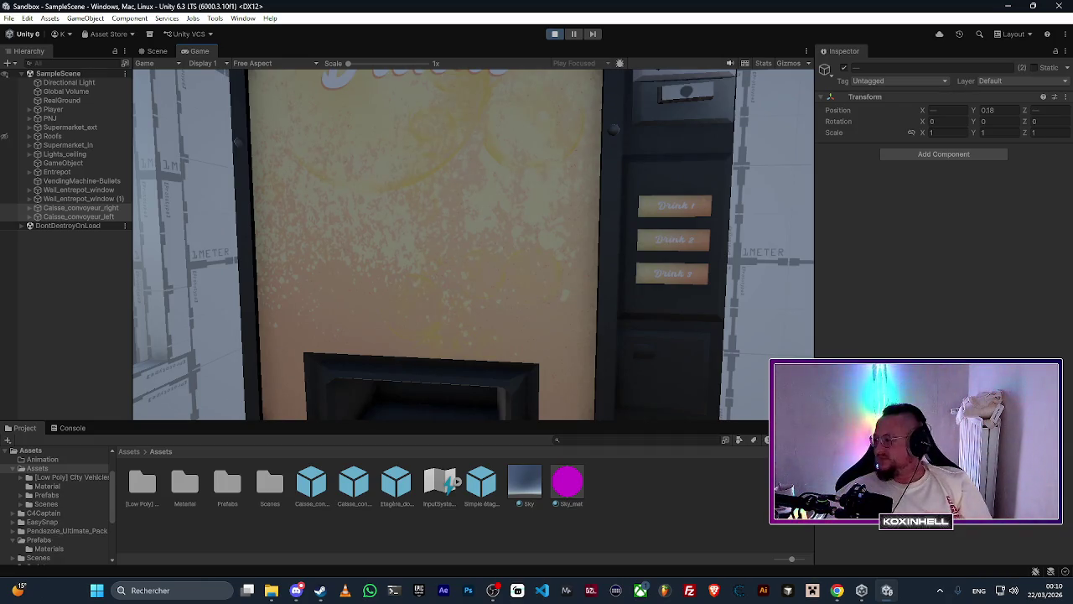
{"action": "key", "text": "Escape"}
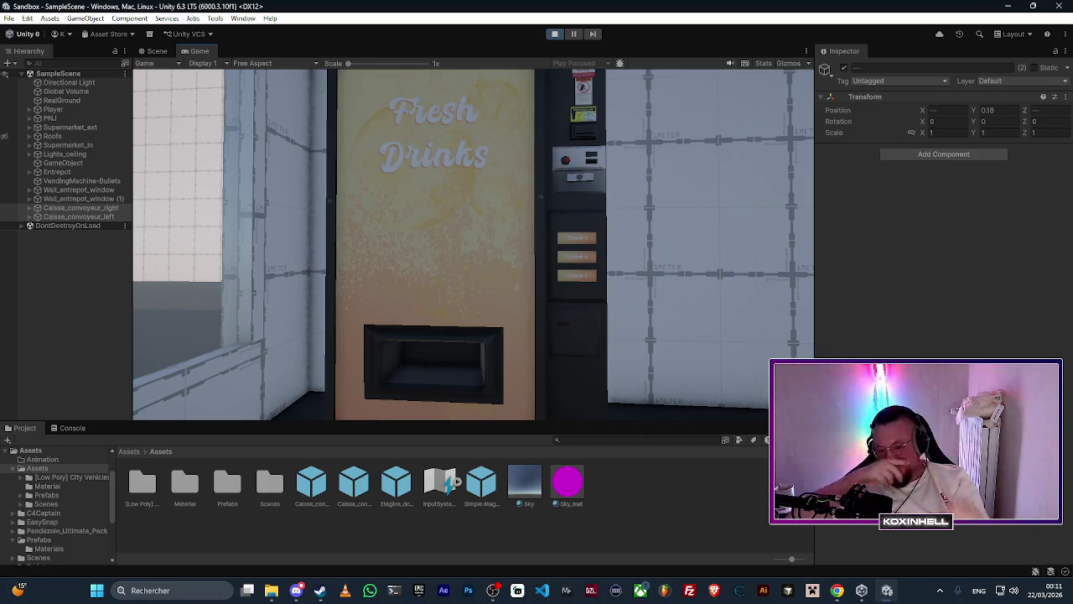
{"action": "key", "text": "e"}
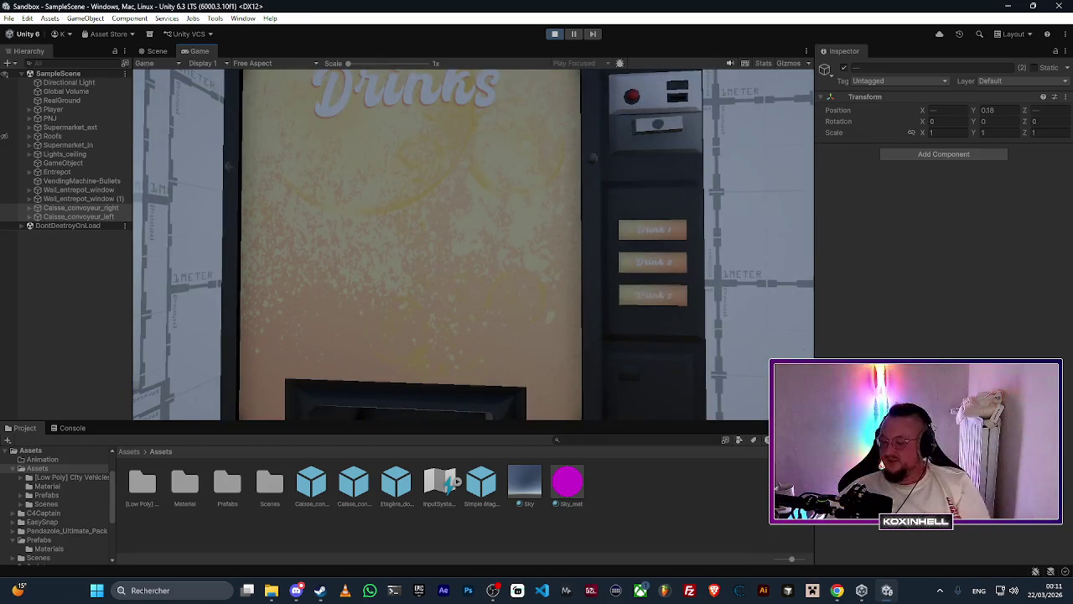
{"action": "key", "text": "e"}
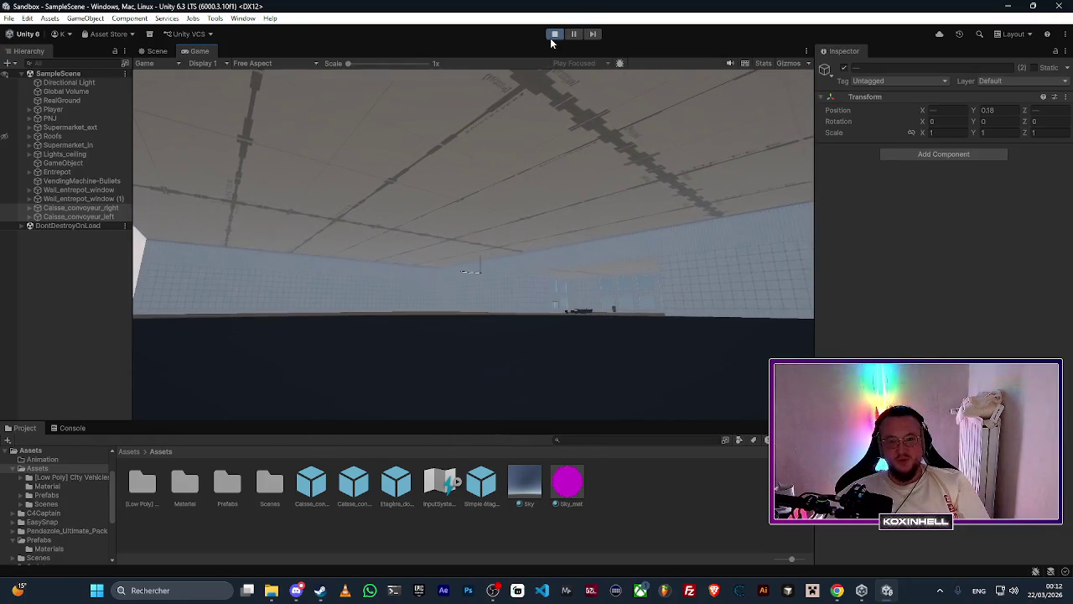
Step: Stop Play mode and go back to the Scene view, overviewing the warehouse walls
{"action": "left_click", "coordinate": [552, 34]}
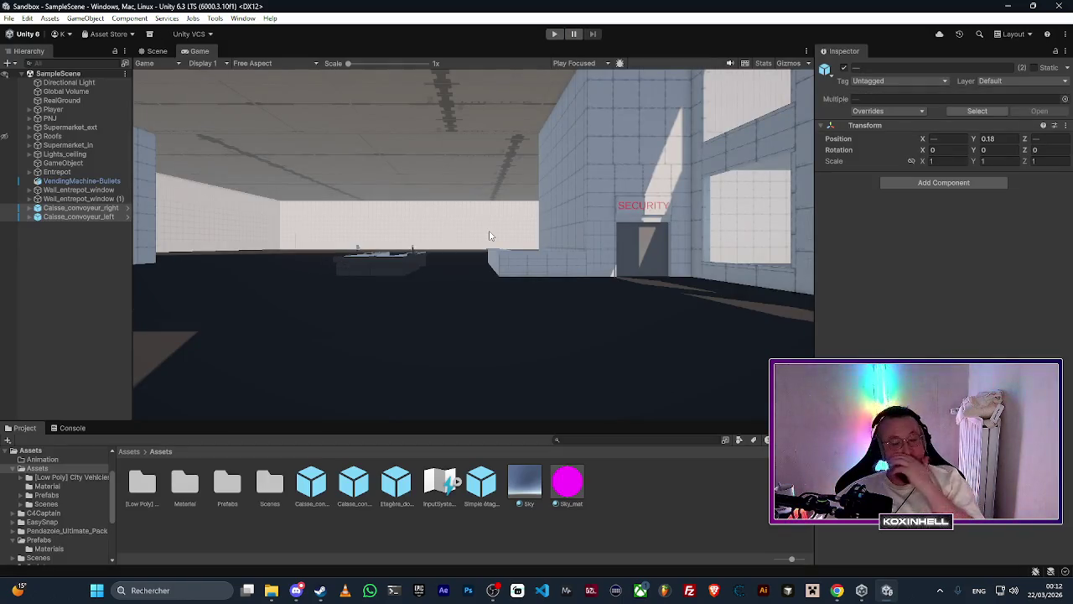
{"action": "left_click", "coordinate": [154, 51]}
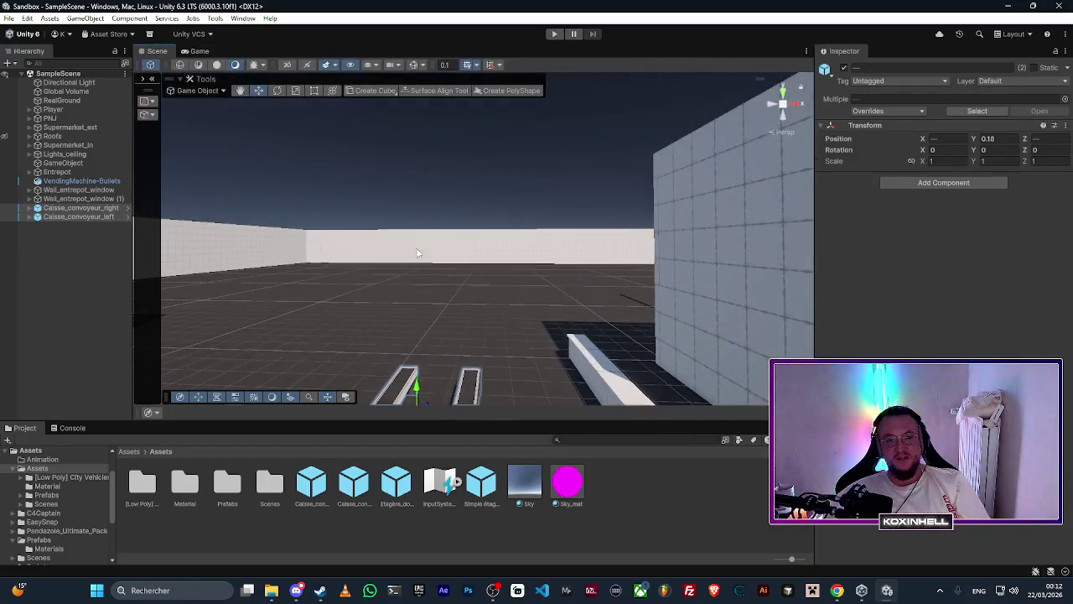
{"action": "mouse_move", "coordinate": [417, 252]}
{"action": "left_mouse_down"}
{"action": "mouse_move", "coordinate": [494, 181]}
{"action": "mouse_move", "coordinate": [500, 206]}
{"action": "mouse_move", "coordinate": [704, 192]}
{"action": "mouse_move", "coordinate": [774, 103]}
{"action": "mouse_move", "coordinate": [633, 119]}
{"action": "mouse_move", "coordinate": [688, 210]}
{"action": "mouse_move", "coordinate": [850, 336]}
{"action": "mouse_move", "coordinate": [876, 321]}
{"action": "left_mouse_up"}
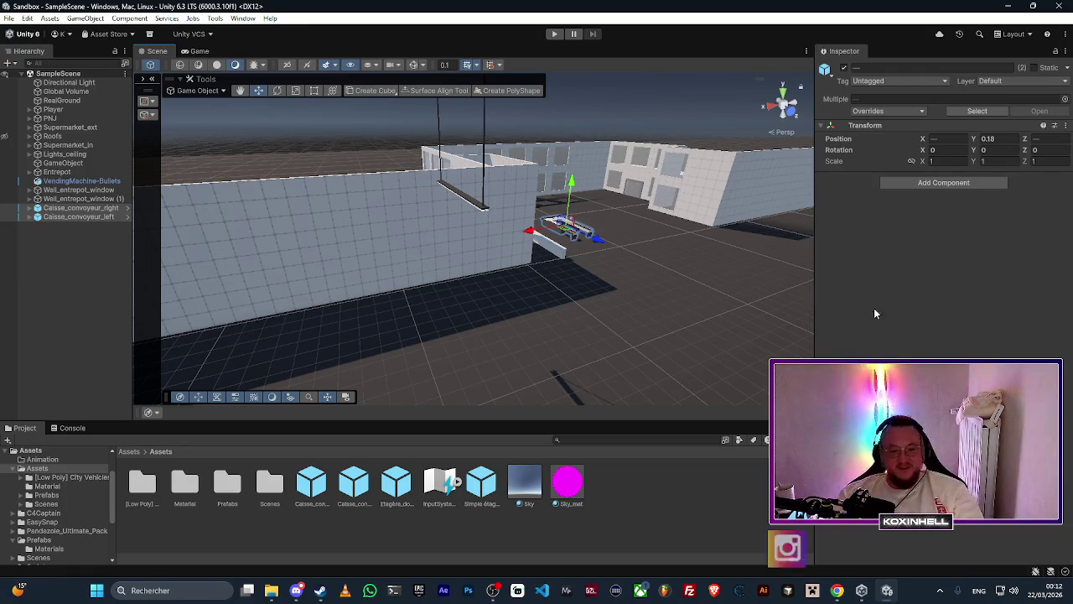
Step: Open the Assets > Scripts folder and preview the PlayerMovements script
{"action": "left_click", "coordinate": [130, 451]}
{"action": "double_click", "coordinate": [430, 491]}
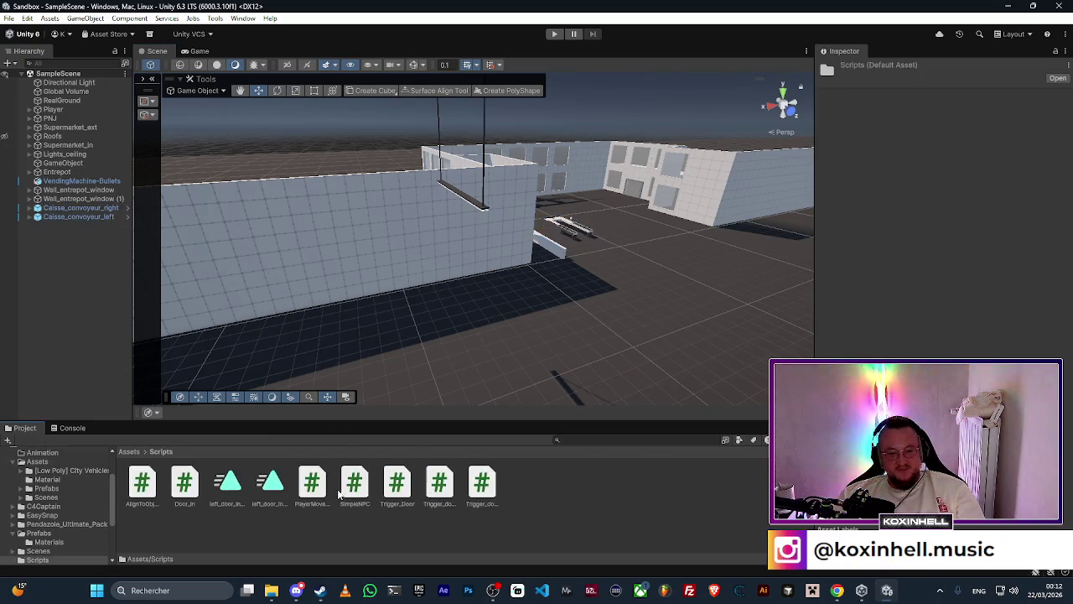
{"action": "left_click", "coordinate": [315, 483]}
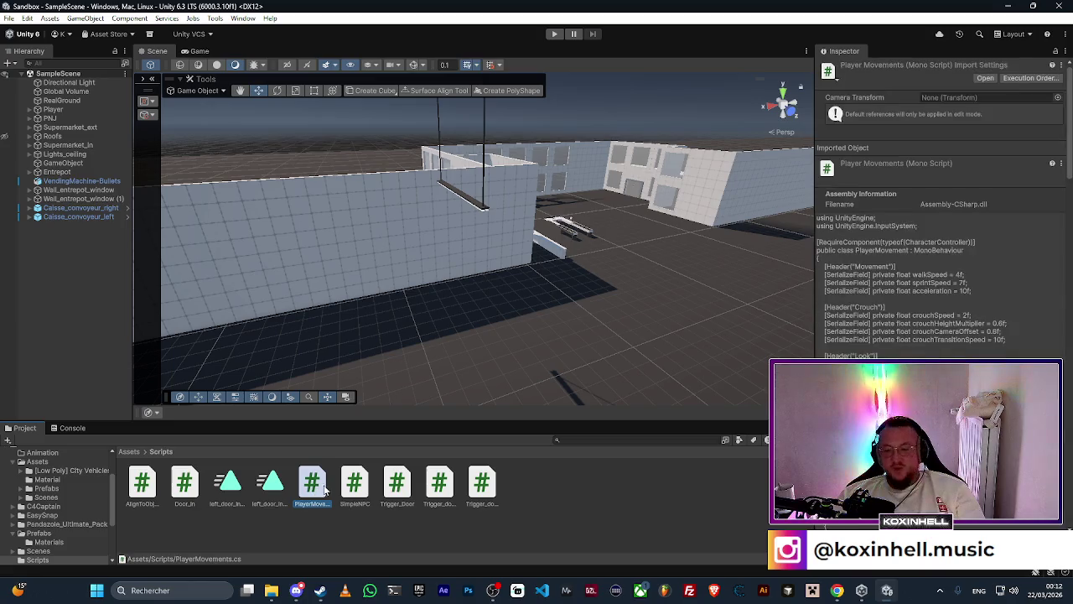
{"action": "scroll", "coordinate": [899, 325], "scroll_direction": "down", "scroll_amount": 10}
{"action": "scroll", "coordinate": [899, 325], "scroll_direction": "down", "scroll_amount": 6}
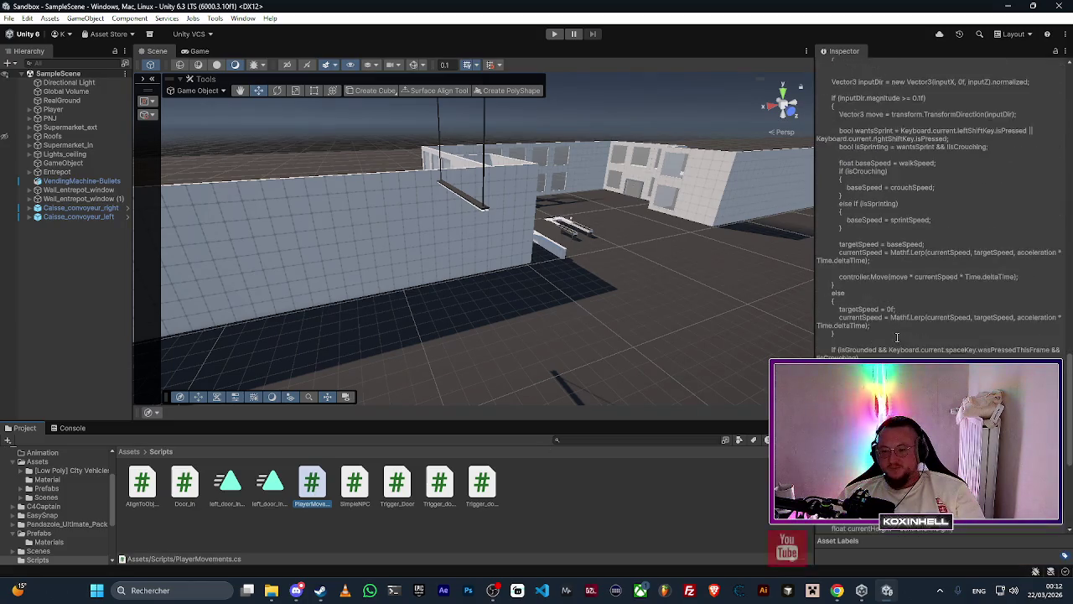
{"action": "scroll", "coordinate": [897, 327], "scroll_direction": "up", "scroll_amount": 15}
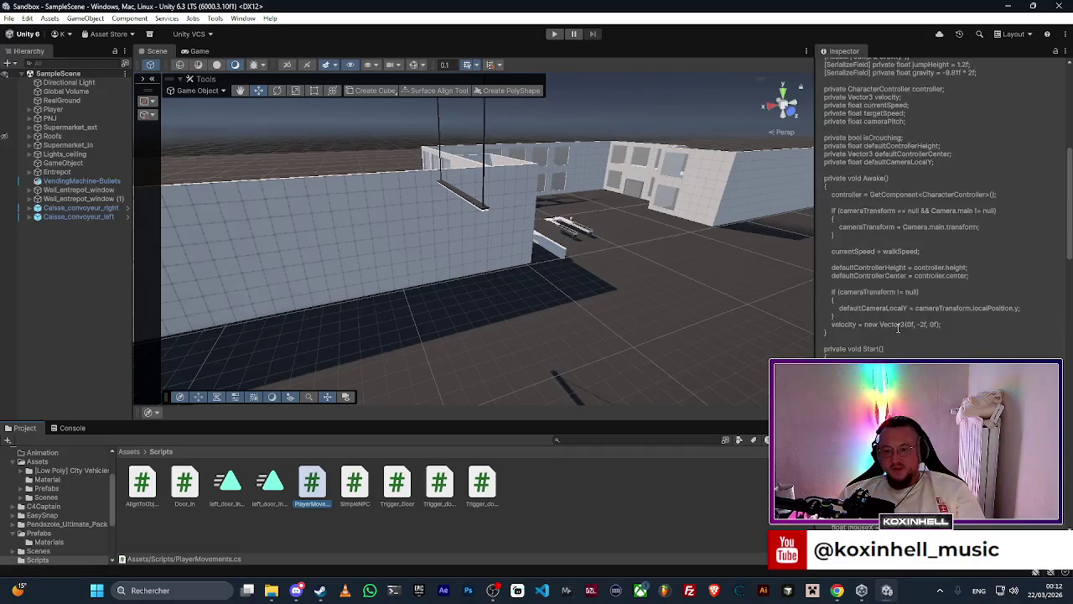
Step: Preview the Trigger_Door script's code, widening the Inspector to read it
{"action": "left_click", "coordinate": [388, 500]}
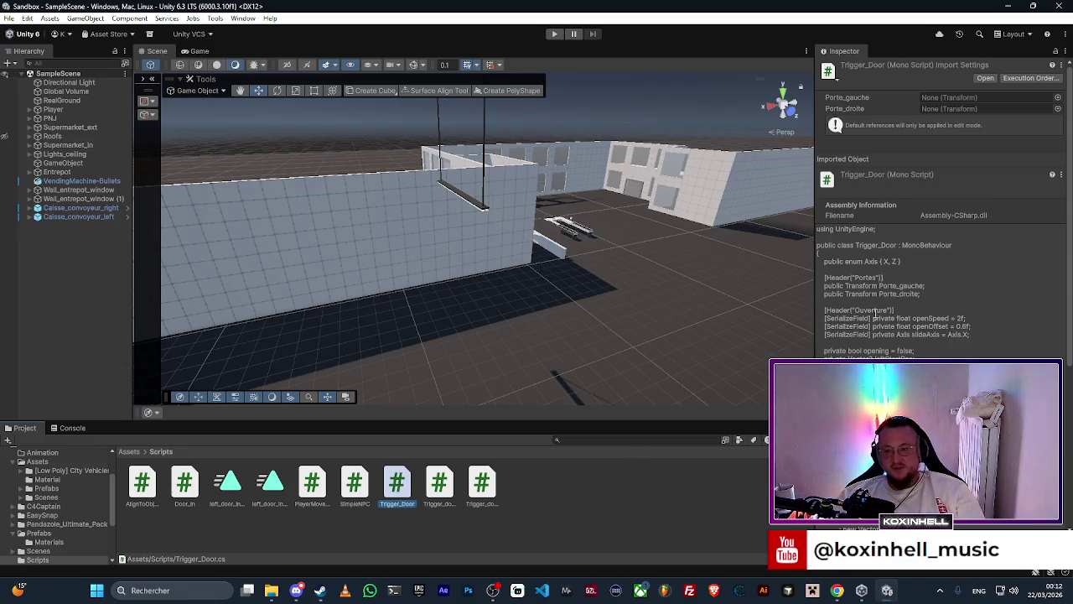
{"action": "mouse_move", "coordinate": [812, 278]}
{"action": "left_mouse_down"}
{"action": "mouse_move", "coordinate": [635, 278]}
{"action": "mouse_move", "coordinate": [687, 292]}
{"action": "mouse_move", "coordinate": [873, 297]}
{"action": "left_mouse_up"}
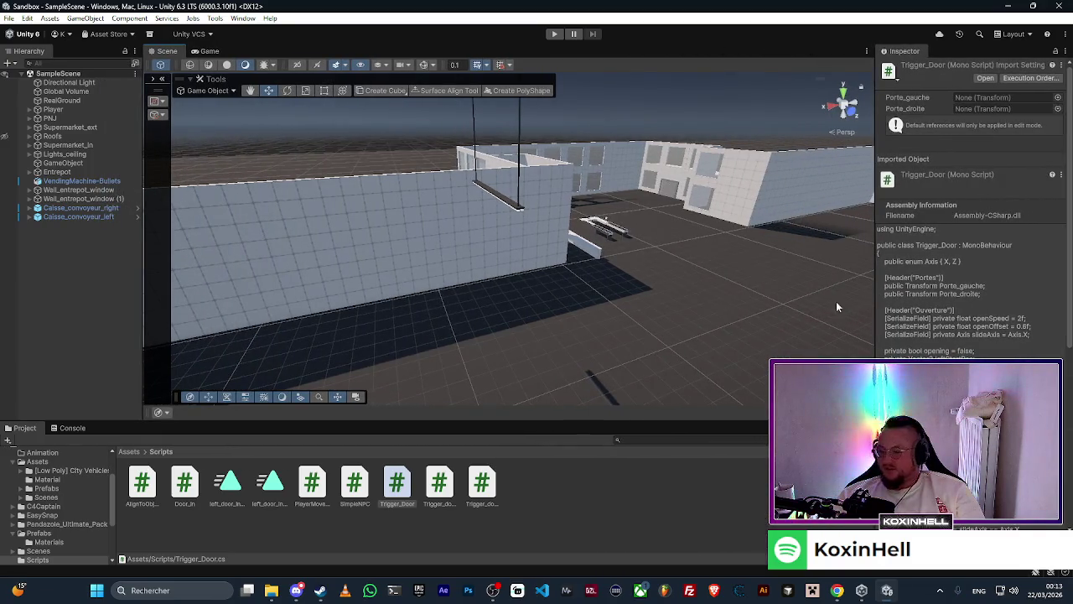
{"action": "scroll", "coordinate": [684, 229], "scroll_direction": "down", "scroll_amount": 2}
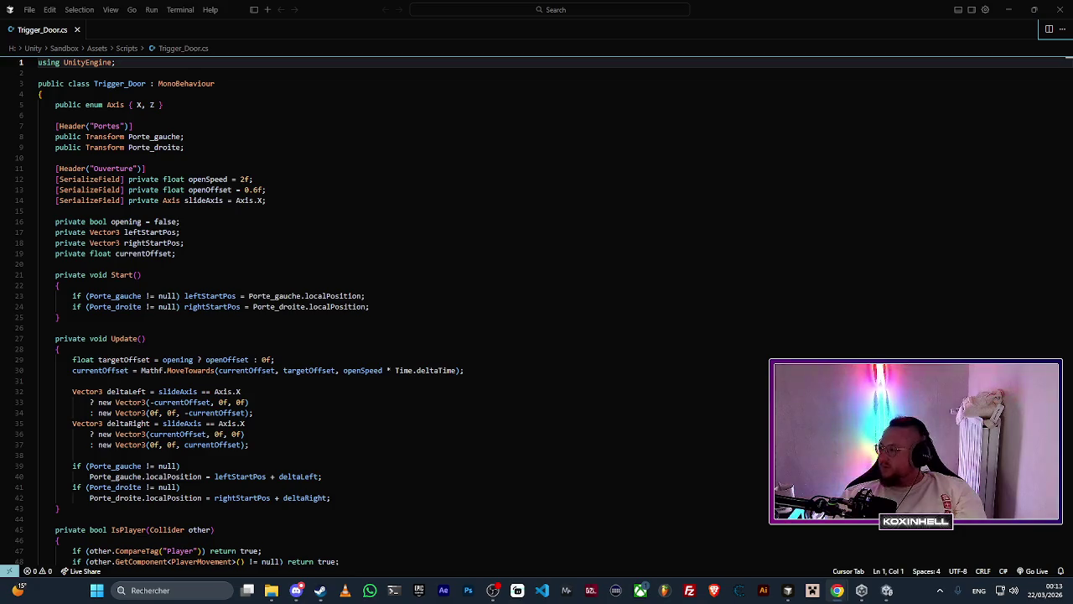
Step: Bring Trigger_Door.cs up in VS Code and scroll through its openSpeed, openOffset and slideAxis code
{"action": "key", "text": "alt+Tab"}
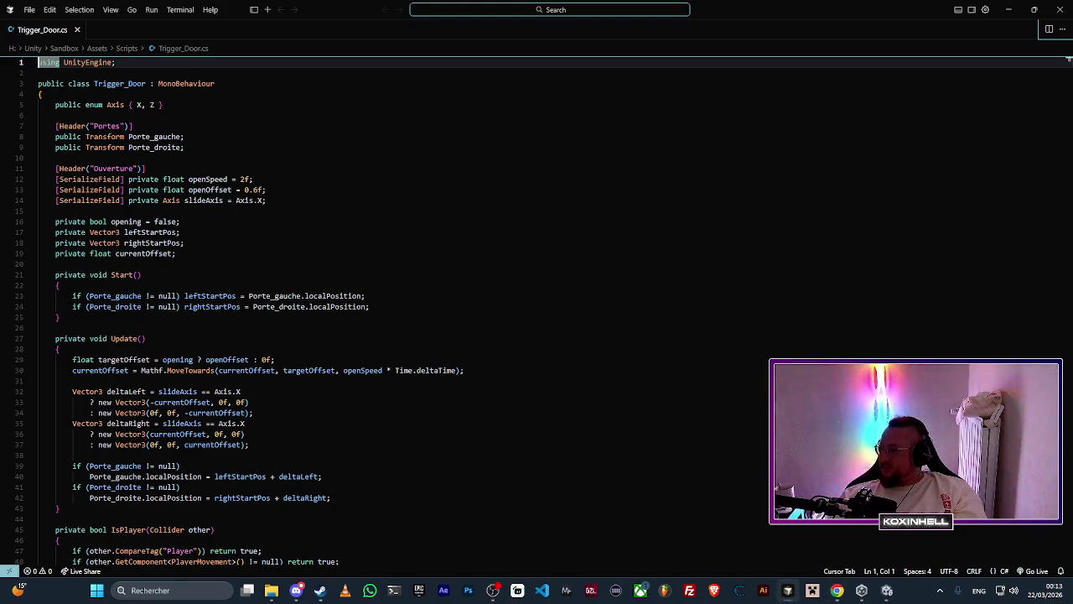
{"action": "key", "text": "alt+Tab"}
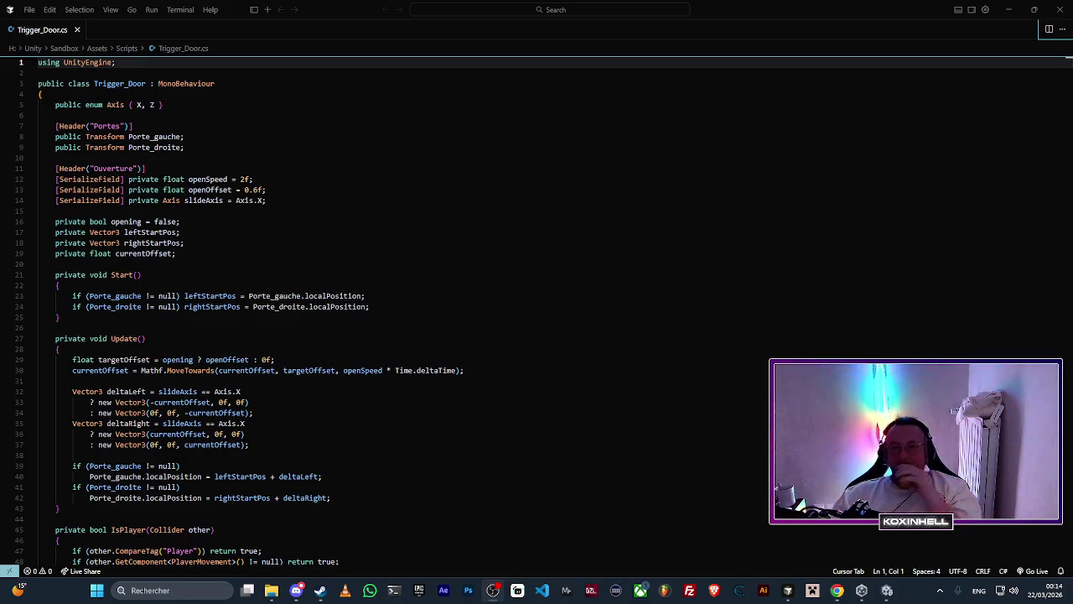
{"action": "scroll", "coordinate": [469, 291], "scroll_direction": "down", "scroll_amount": 4}
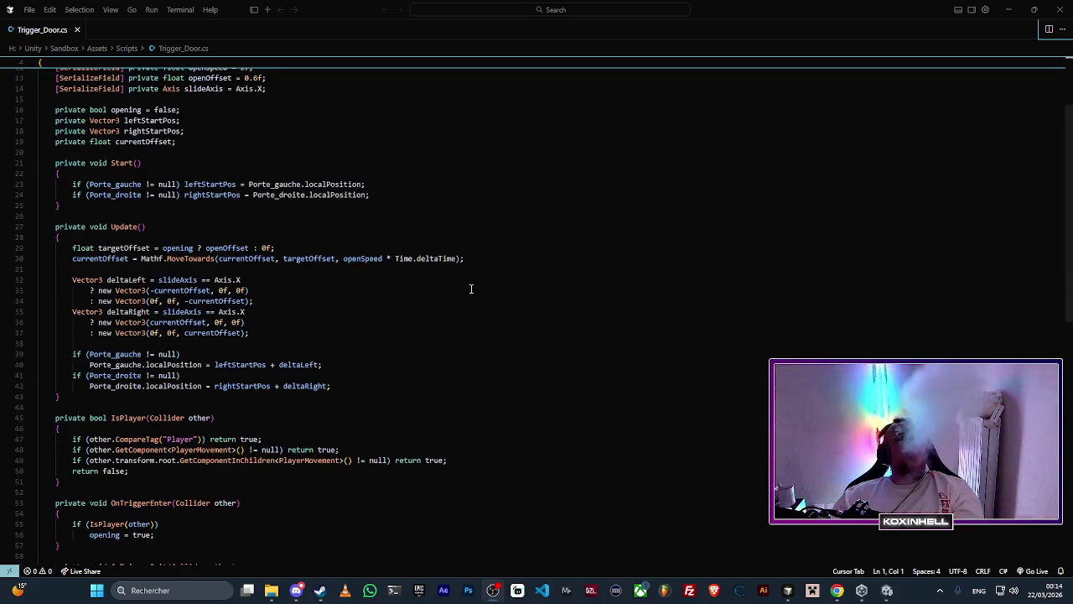
{"action": "scroll", "coordinate": [470, 289], "scroll_direction": "down", "scroll_amount": 8}
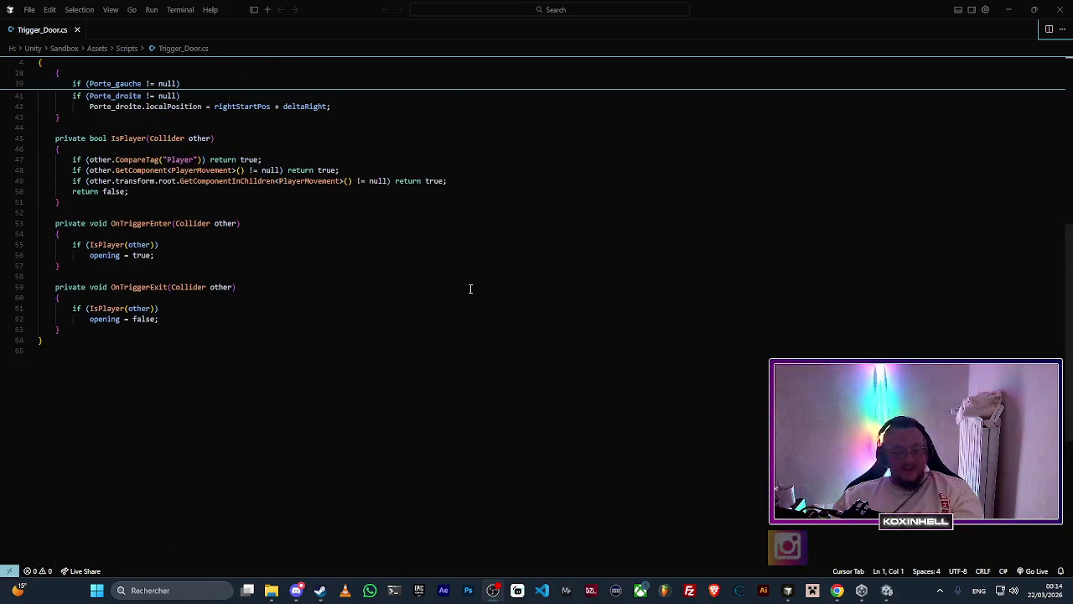
{"action": "scroll", "coordinate": [470, 288], "scroll_direction": "up", "scroll_amount": 12}
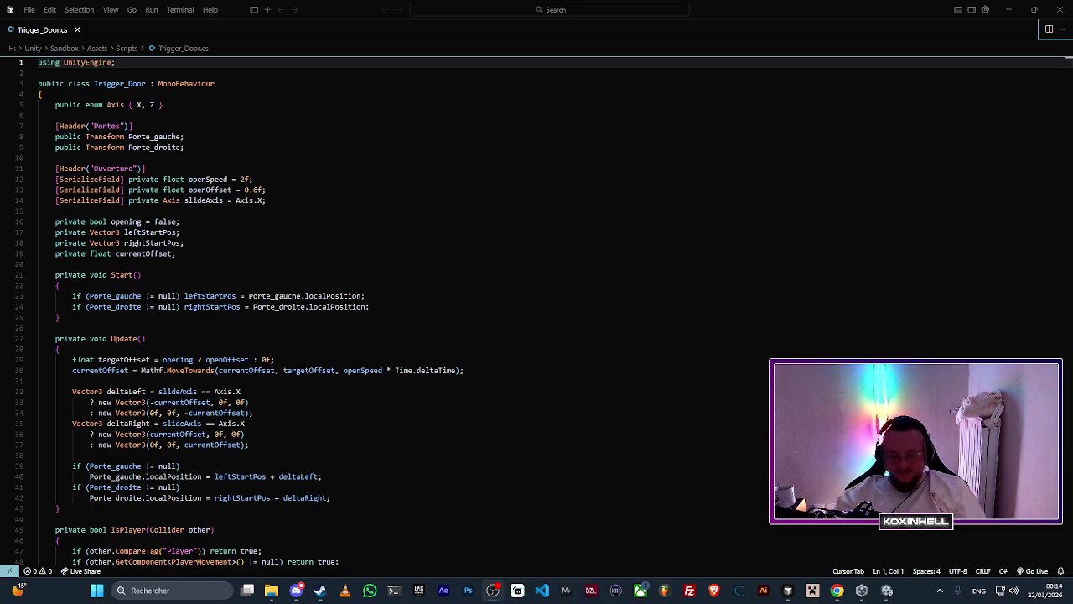
{"action": "key", "text": "alt+shift"}
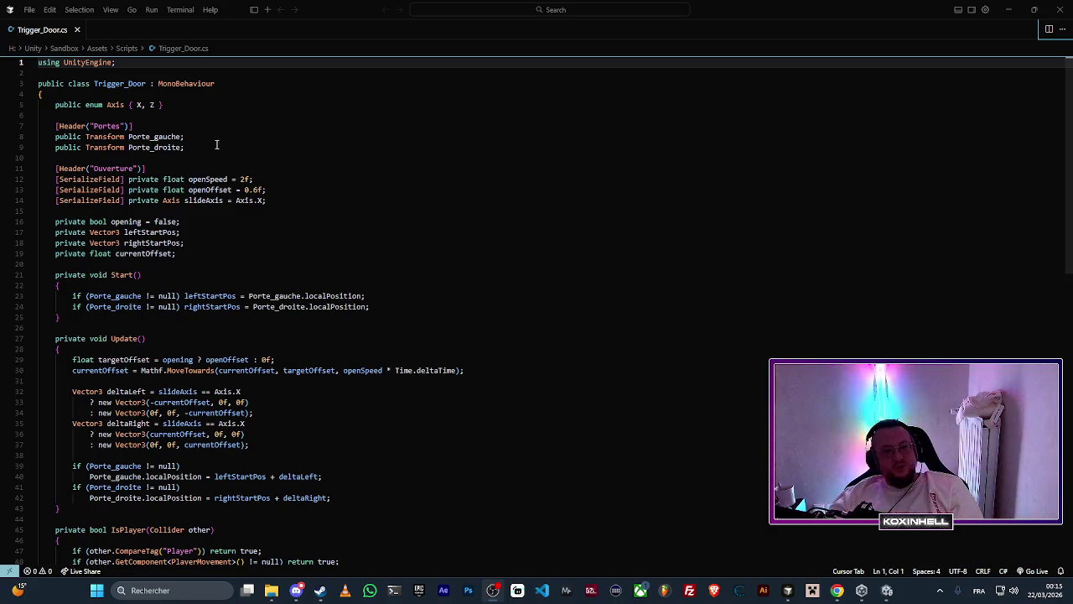
Step: Review the Porte_gauche/Porte_droite fields and MoveTowards sliding logic in Trigger_Door.cs
{"action": "left_click_drag", "start_coordinate": [183, 137], "coordinate": [128, 136]}
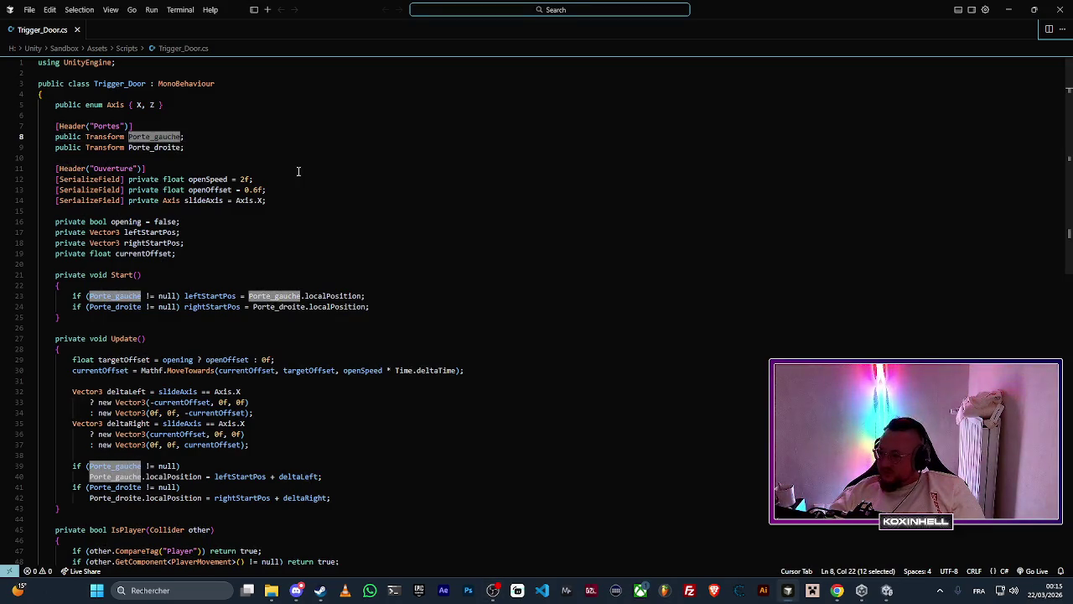
{"action": "left_click", "coordinate": [221, 137]}
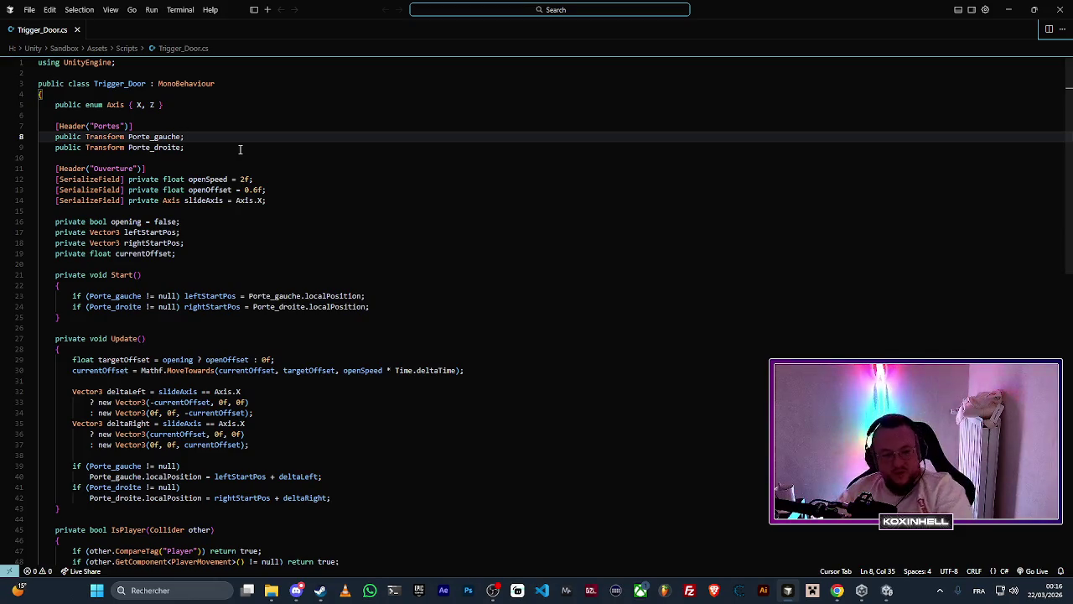
{"action": "scroll", "coordinate": [327, 294], "scroll_direction": "down", "scroll_amount": 5}
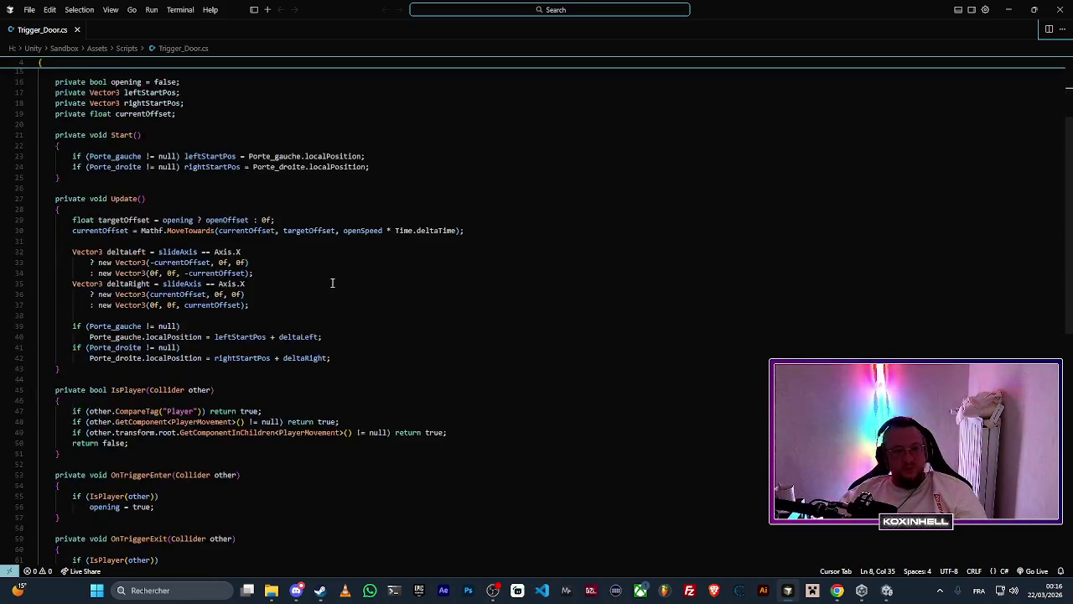
{"action": "scroll", "coordinate": [331, 280], "scroll_direction": "up", "scroll_amount": 3}
{"action": "scroll", "coordinate": [331, 281], "scroll_direction": "down", "scroll_amount": 7}
{"action": "scroll", "coordinate": [316, 306], "scroll_direction": "up", "scroll_amount": 9}
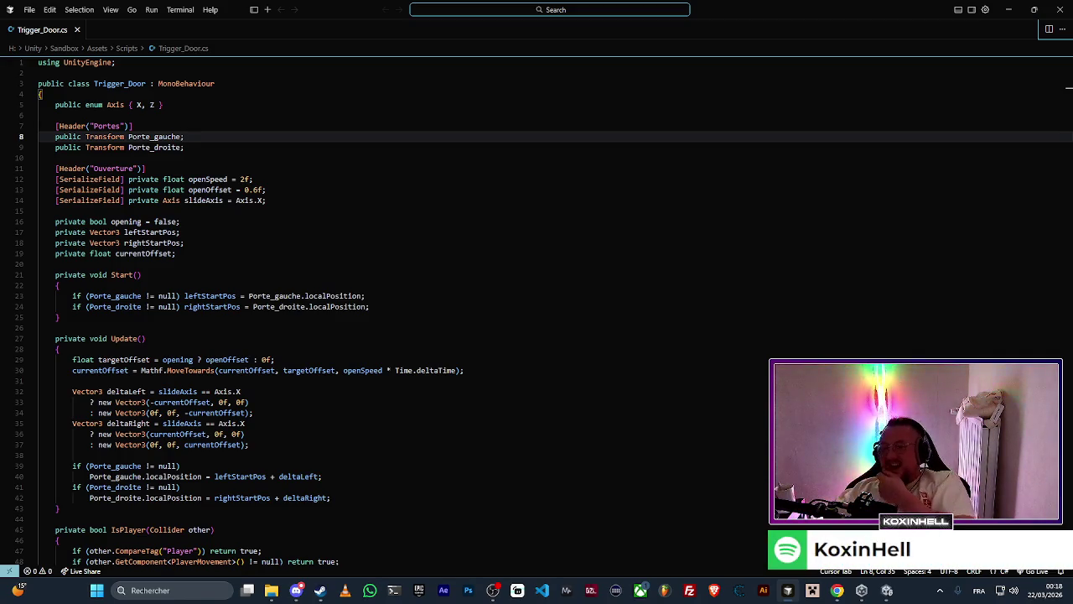
{"action": "key", "text": "alt+Tab"}
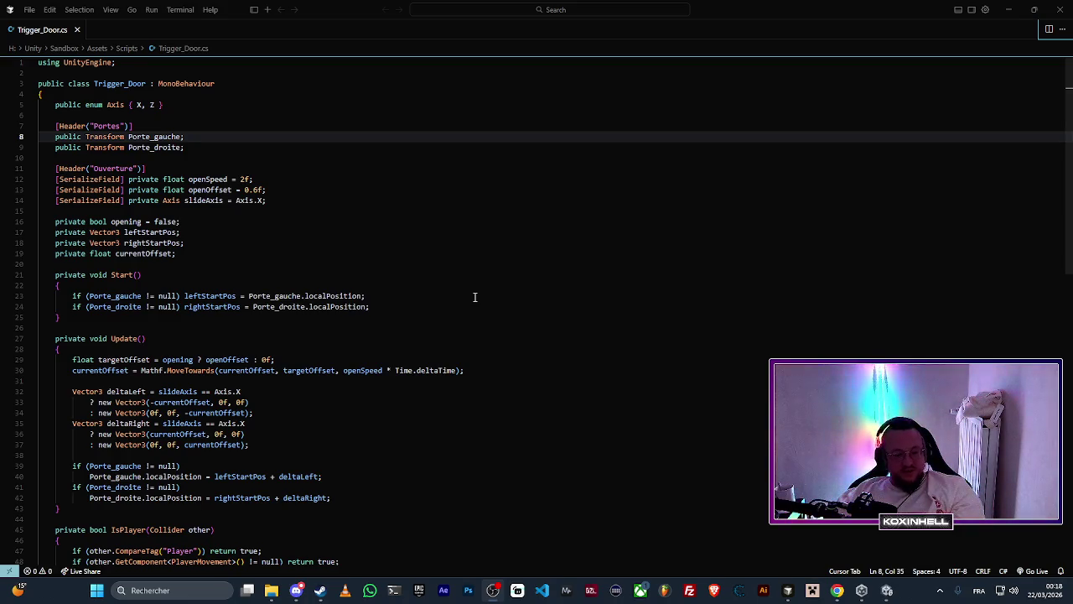
Step: Scroll through Trigger_Door.cs once more, then minimise VS Code to return to Unity
{"action": "scroll", "coordinate": [474, 297], "scroll_direction": "down", "scroll_amount": 6}
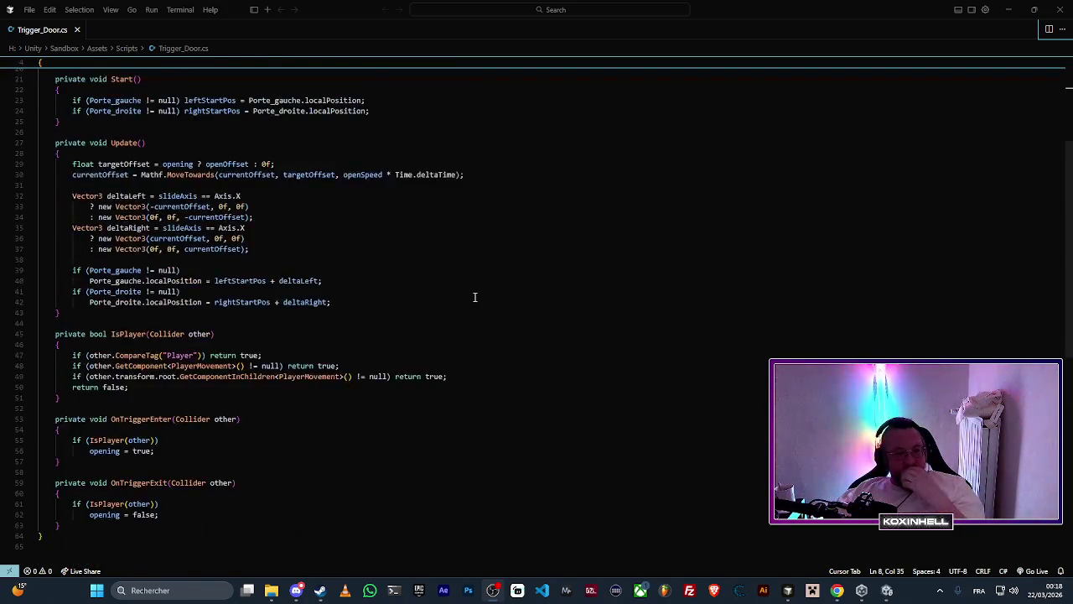
{"action": "scroll", "coordinate": [474, 297], "scroll_direction": "up", "scroll_amount": 6}
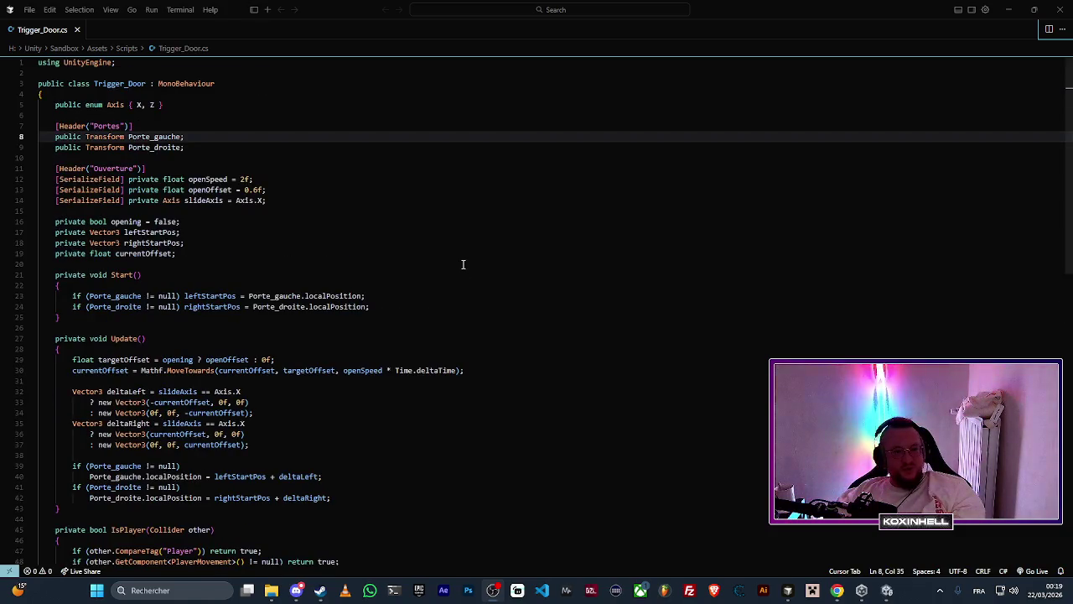
{"action": "scroll", "coordinate": [495, 274], "scroll_direction": "down", "scroll_amount": 5}
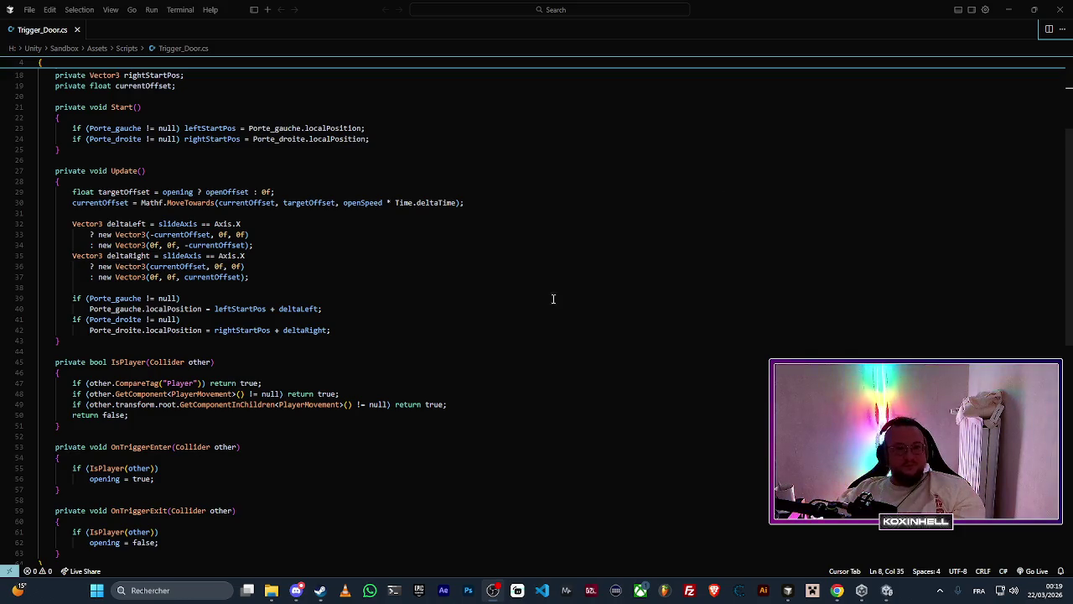
{"action": "left_click", "coordinate": [1009, 10]}
{"action": "left_click_drag", "start_coordinate": [514, 251], "coordinate": [618, 252]}
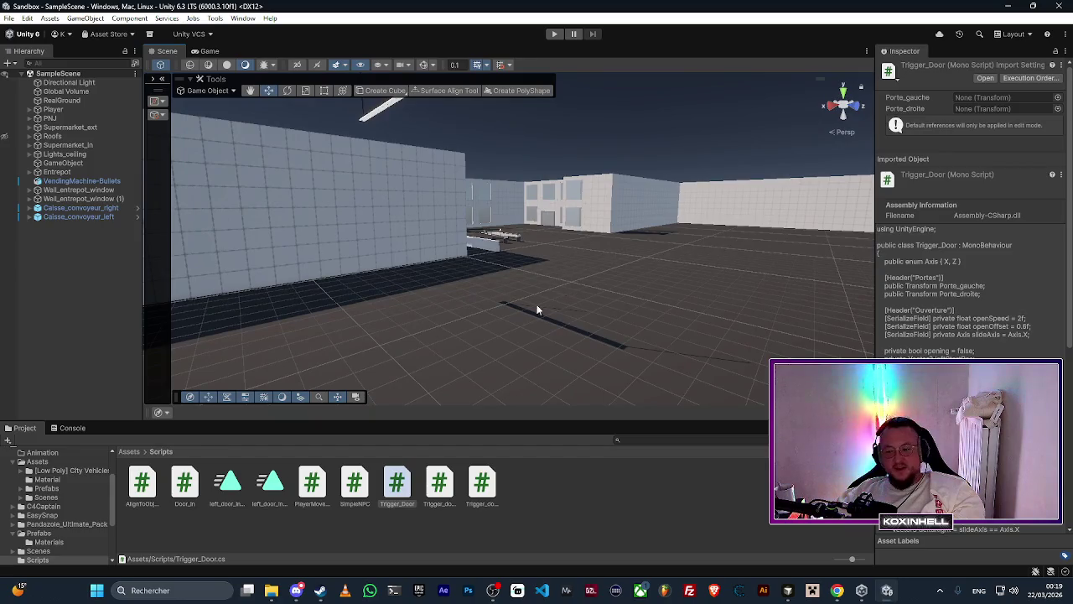
{"action": "left_click_drag", "start_coordinate": [536, 307], "coordinate": [652, 283]}
{"action": "mouse_move", "coordinate": [651, 283]}
{"action": "left_mouse_down"}
{"action": "mouse_move", "coordinate": [675, 276]}
{"action": "mouse_move", "coordinate": [452, 247]}
{"action": "mouse_move", "coordinate": [542, 210]}
{"action": "mouse_move", "coordinate": [626, 219]}
{"action": "left_mouse_up"}
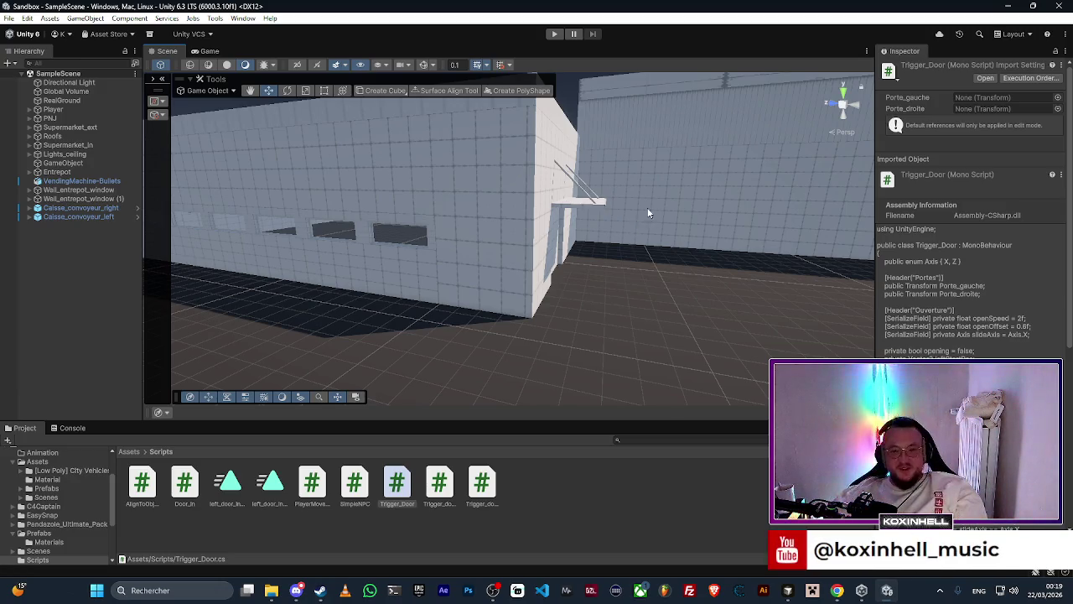
{"action": "left_click_drag", "start_coordinate": [649, 212], "coordinate": [676, 202]}
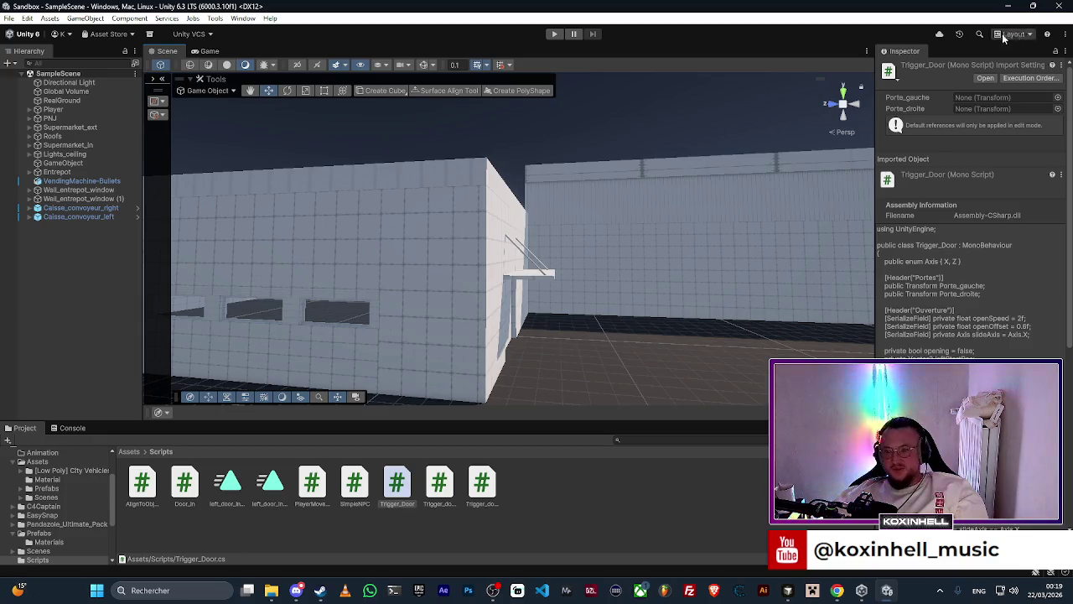
{"action": "left_click", "coordinate": [861, 590]}
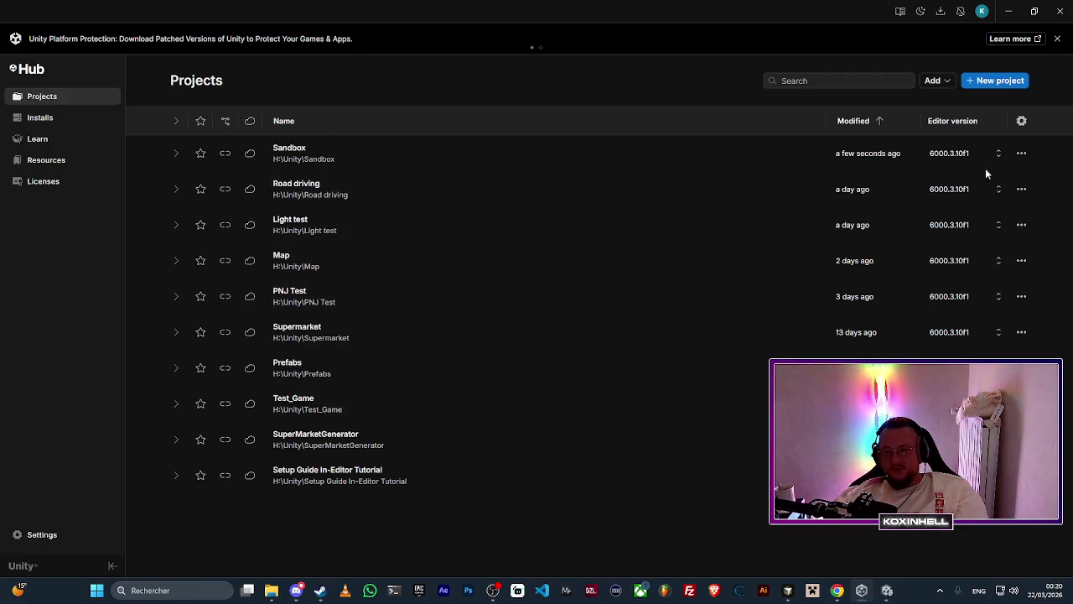
{"action": "left_click", "coordinate": [1009, 11]}
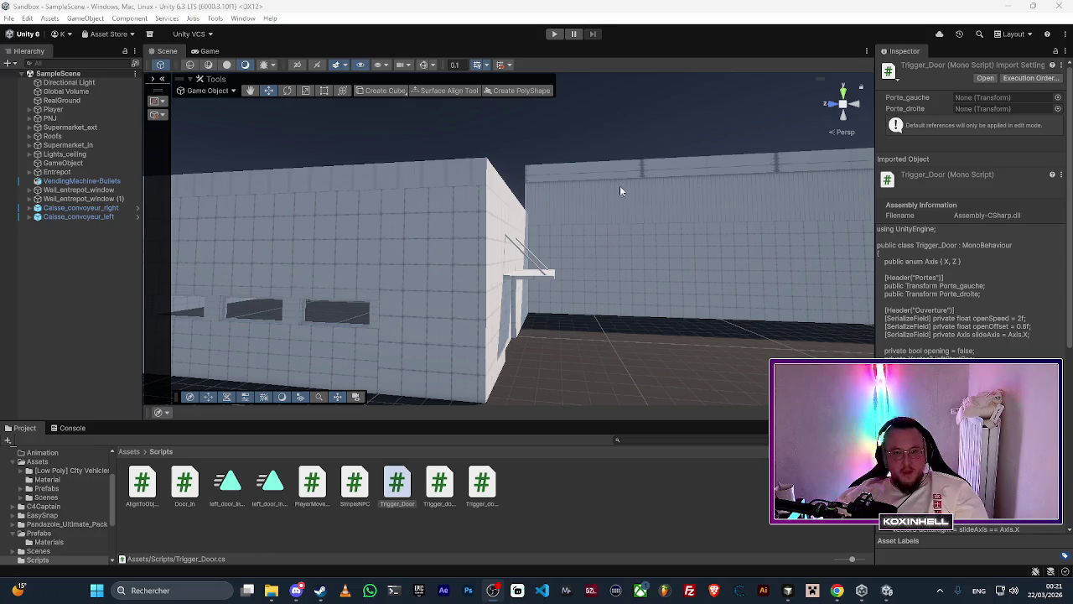
{"action": "mouse_move", "coordinate": [619, 185]}
{"action": "left_mouse_down"}
{"action": "mouse_move", "coordinate": [460, 251]}
{"action": "mouse_move", "coordinate": [650, 222]}
{"action": "mouse_move", "coordinate": [628, 220]}
{"action": "mouse_move", "coordinate": [637, 230]}
{"action": "left_mouse_up"}
{"action": "mouse_move", "coordinate": [897, 253]}
{"action": "left_mouse_down"}
{"action": "mouse_move", "coordinate": [932, 254]}
{"action": "mouse_move", "coordinate": [994, 228]}
{"action": "left_mouse_up"}
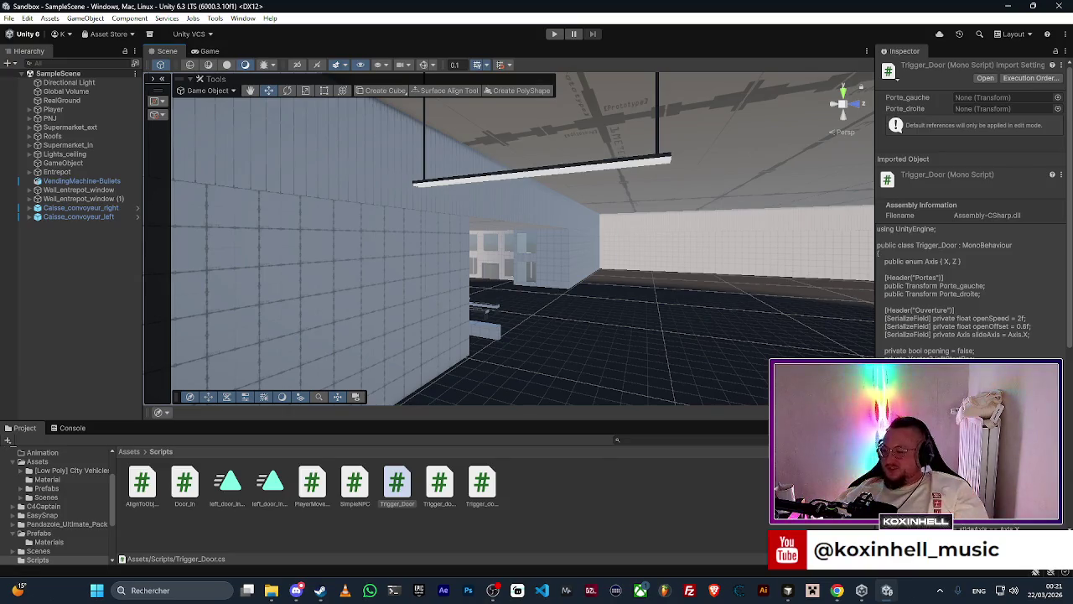
{"action": "key", "text": "alt+Tab"}
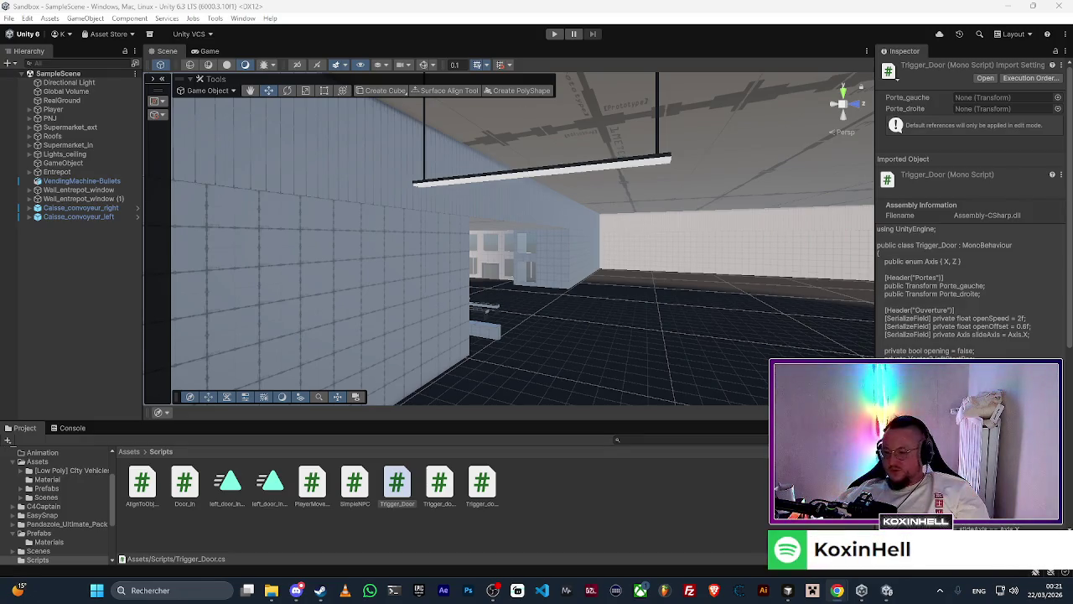
{"action": "key", "text": "alt+Tab"}
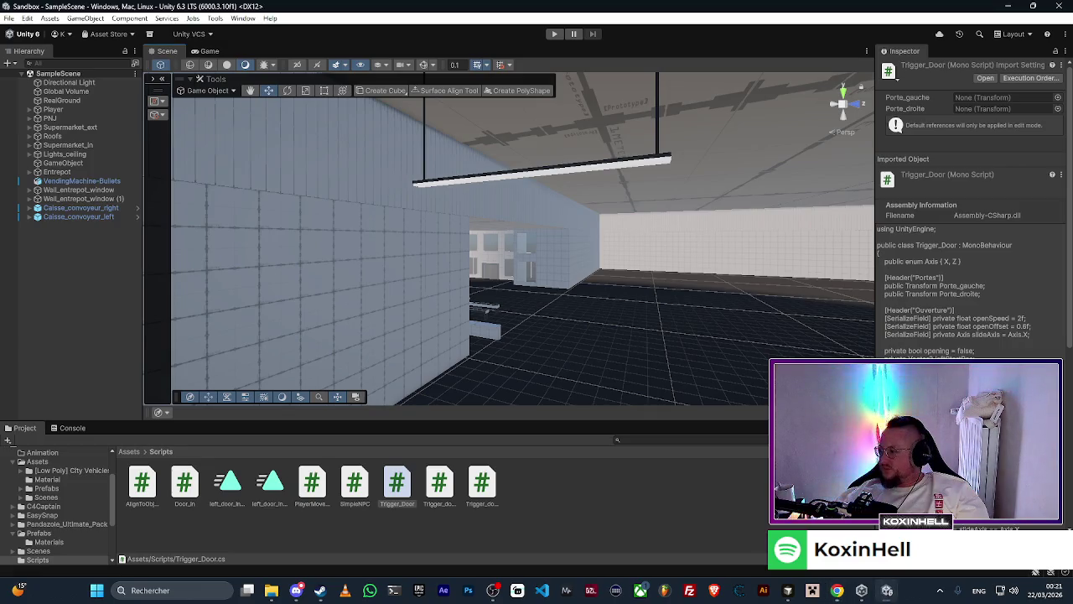
{"action": "mouse_move", "coordinate": [745, 352]}
{"action": "left_mouse_down"}
{"action": "mouse_move", "coordinate": [551, 288]}
{"action": "mouse_move", "coordinate": [701, 283]}
{"action": "mouse_move", "coordinate": [663, 290]}
{"action": "mouse_move", "coordinate": [606, 273]}
{"action": "left_mouse_up"}
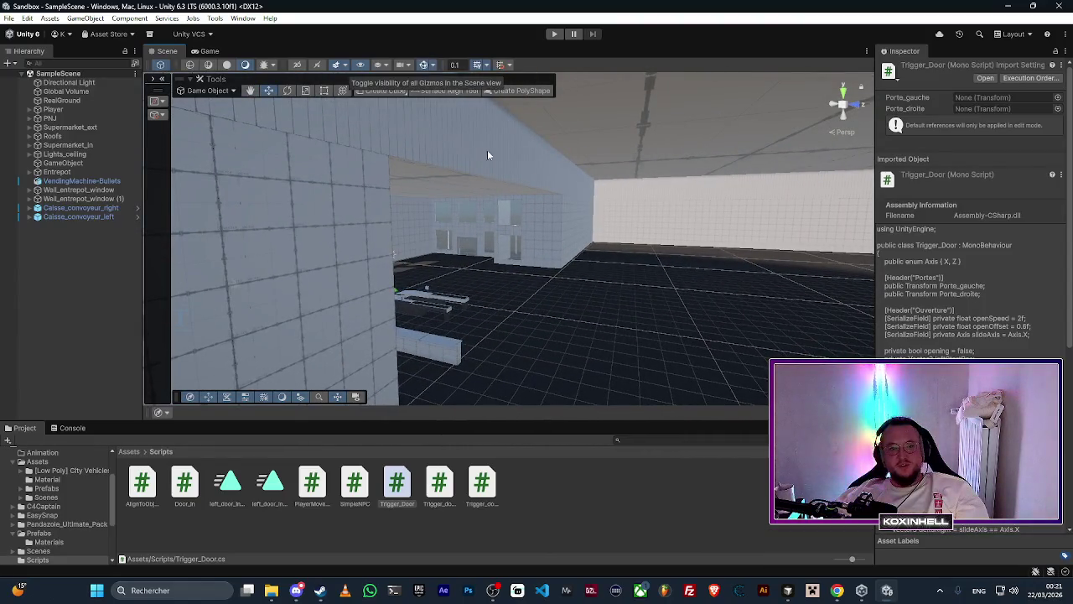
{"action": "mouse_move", "coordinate": [487, 149]}
{"action": "left_mouse_down"}
{"action": "mouse_move", "coordinate": [464, 233]}
{"action": "mouse_move", "coordinate": [431, 268]}
{"action": "mouse_move", "coordinate": [425, 248]}
{"action": "mouse_move", "coordinate": [144, 242]}
{"action": "left_mouse_up"}
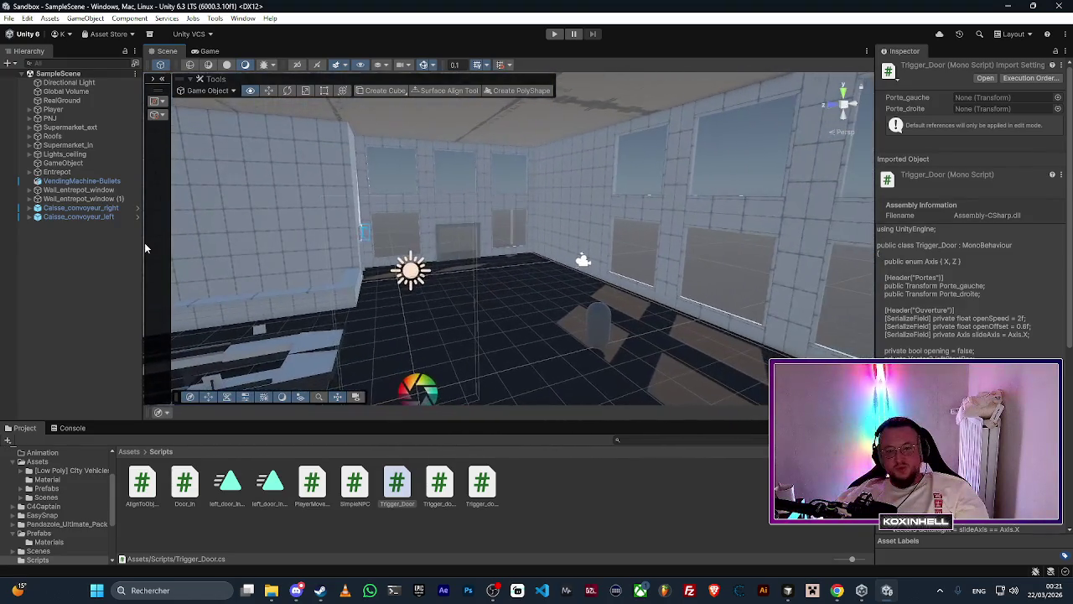
{"action": "mouse_move", "coordinate": [481, 254]}
{"action": "left_mouse_down"}
{"action": "mouse_move", "coordinate": [351, 224]}
{"action": "mouse_move", "coordinate": [448, 232]}
{"action": "mouse_move", "coordinate": [408, 232]}
{"action": "left_mouse_up"}
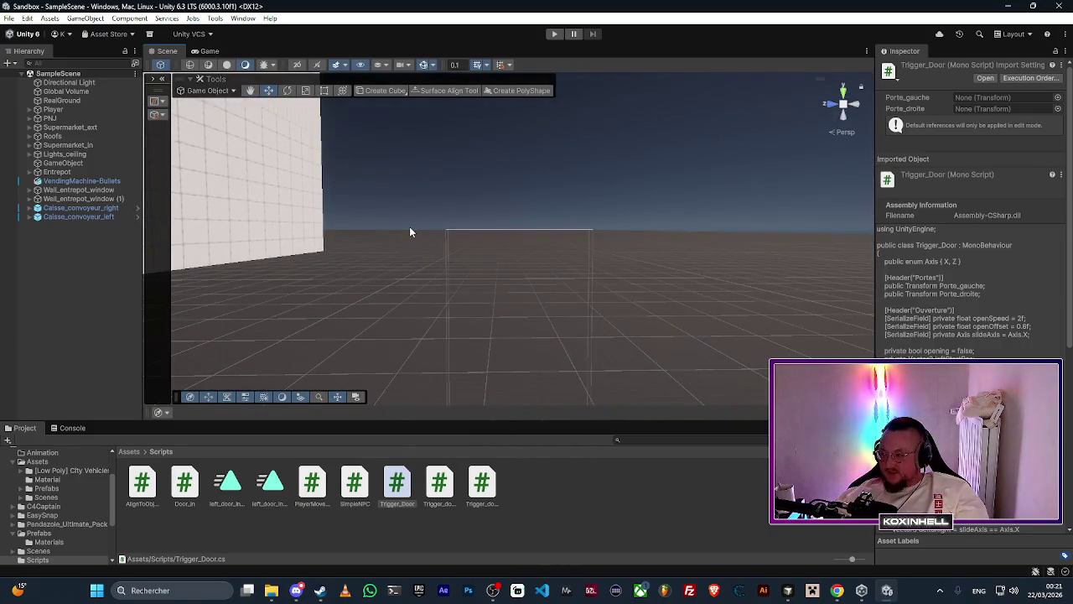
{"action": "mouse_move", "coordinate": [503, 222]}
{"action": "left_mouse_down"}
{"action": "mouse_move", "coordinate": [504, 300]}
{"action": "mouse_move", "coordinate": [474, 359]}
{"action": "mouse_move", "coordinate": [427, 232]}
{"action": "mouse_move", "coordinate": [326, 148]}
{"action": "mouse_move", "coordinate": [410, 149]}
{"action": "left_mouse_up"}
{"action": "left_click", "coordinate": [439, 157]}
Step: Frame RealGround, orbit around the cyan level blocks and open a component's Inspector context menu
{"action": "key", "text": "f"}
{"action": "mouse_move", "coordinate": [565, 344]}
{"action": "left_mouse_down"}
{"action": "mouse_move", "coordinate": [555, 360]}
{"action": "mouse_move", "coordinate": [637, 361]}
{"action": "left_mouse_up"}
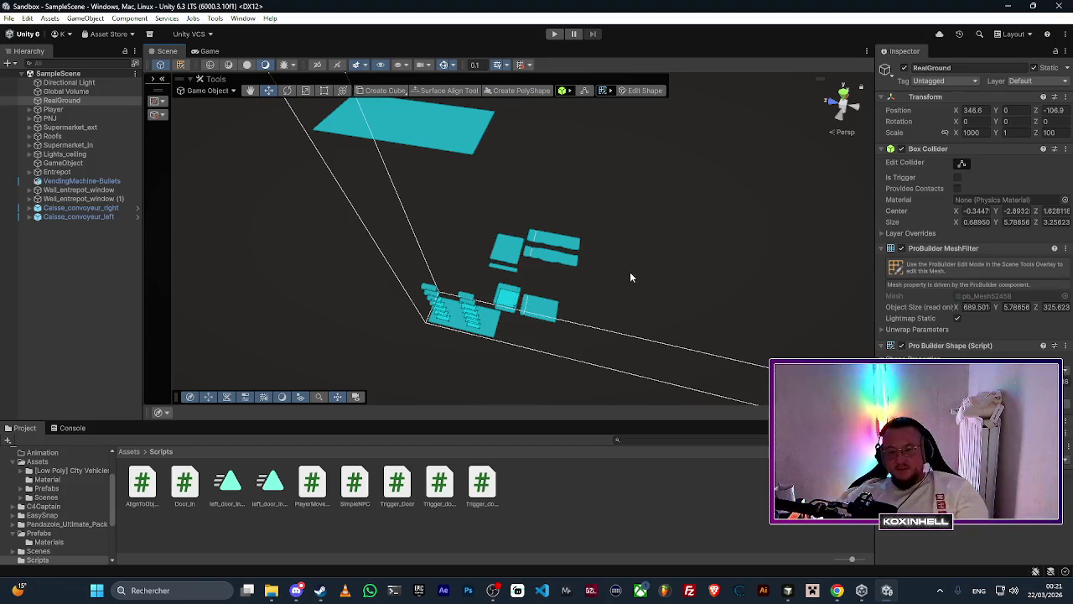
{"action": "mouse_move", "coordinate": [562, 270]}
{"action": "left_mouse_down"}
{"action": "mouse_move", "coordinate": [601, 263]}
{"action": "mouse_move", "coordinate": [604, 327]}
{"action": "mouse_move", "coordinate": [548, 294]}
{"action": "mouse_move", "coordinate": [621, 285]}
{"action": "left_mouse_up"}
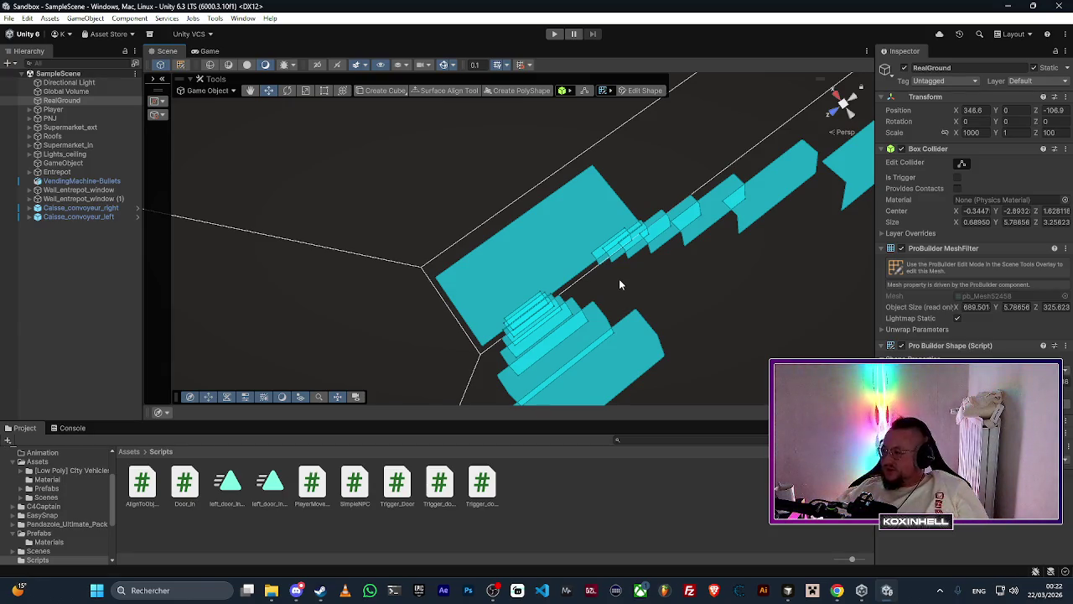
{"action": "mouse_move", "coordinate": [596, 277]}
{"action": "left_mouse_down"}
{"action": "mouse_move", "coordinate": [613, 249]}
{"action": "mouse_move", "coordinate": [718, 216]}
{"action": "mouse_move", "coordinate": [643, 224]}
{"action": "mouse_move", "coordinate": [719, 199]}
{"action": "mouse_move", "coordinate": [695, 162]}
{"action": "mouse_move", "coordinate": [472, 183]}
{"action": "mouse_move", "coordinate": [565, 180]}
{"action": "mouse_move", "coordinate": [755, 232]}
{"action": "mouse_move", "coordinate": [692, 289]}
{"action": "left_mouse_up"}
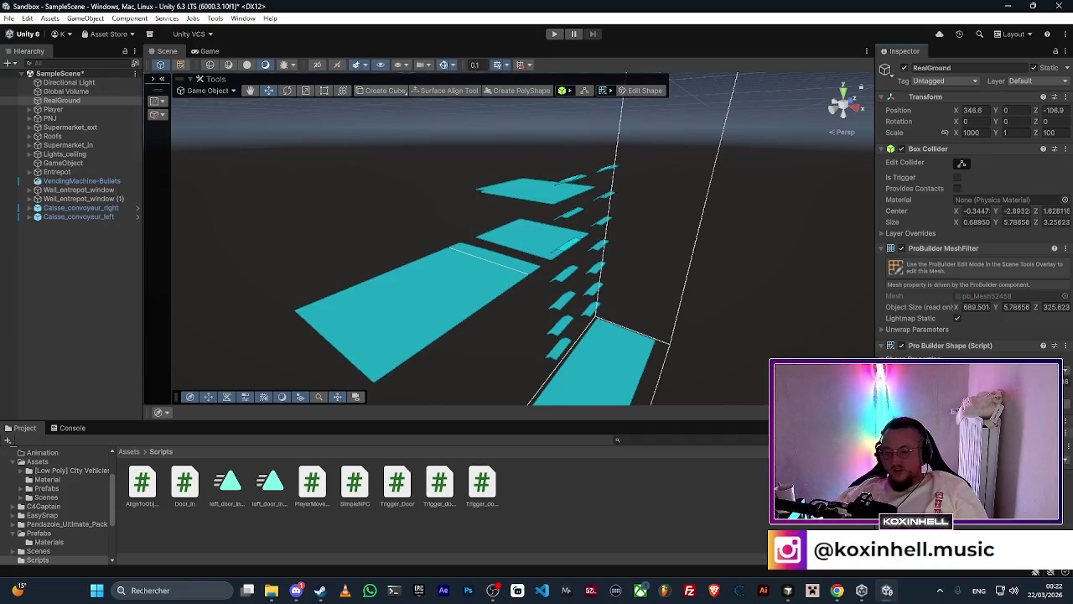
{"action": "right_click", "coordinate": [942, 346]}
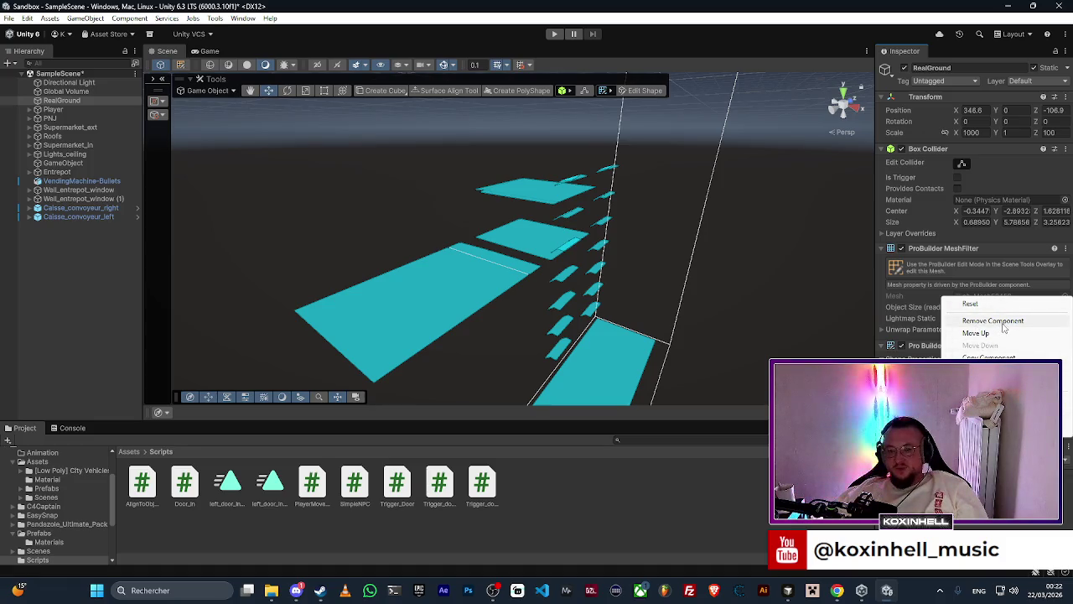
Step: Try removing RealGround's Mesh Renderer, dismiss the ProBuilder dependency warning and deselect
{"action": "left_click", "coordinate": [1003, 327]}
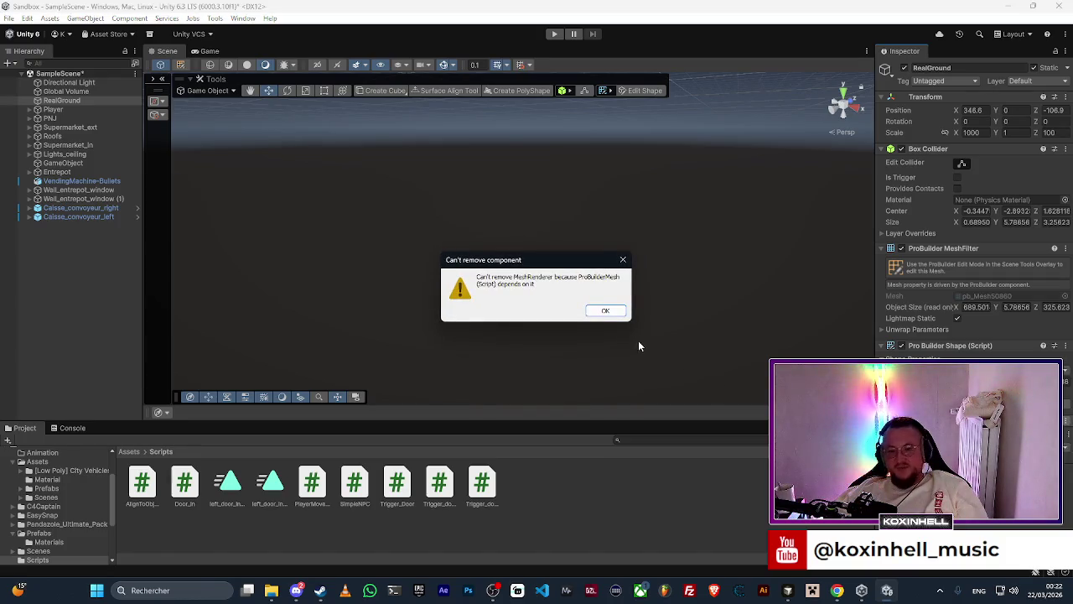
{"action": "left_click", "coordinate": [604, 311]}
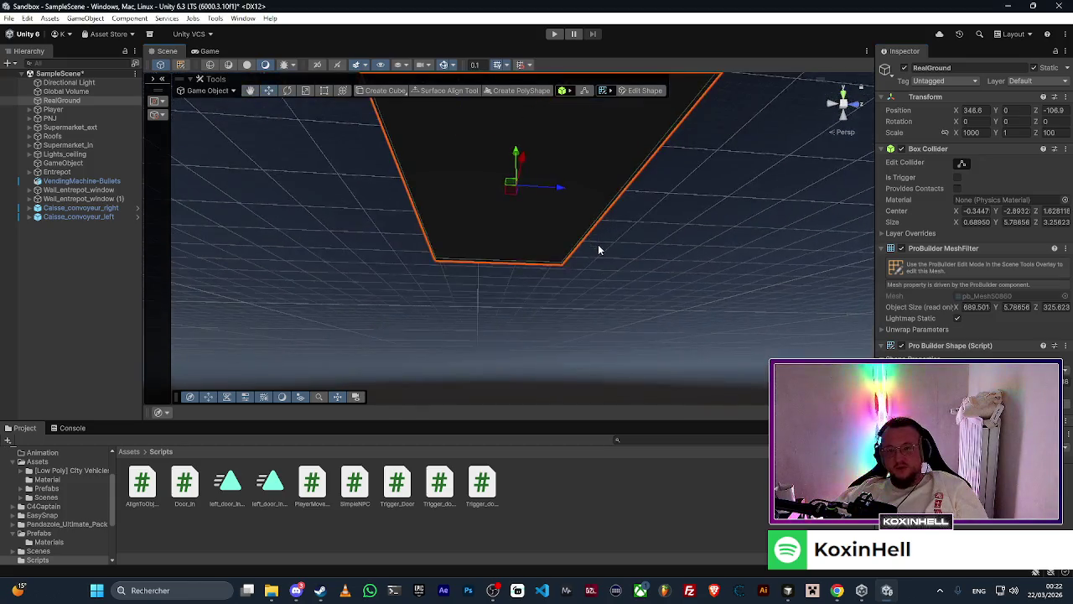
{"action": "left_click", "coordinate": [640, 247]}
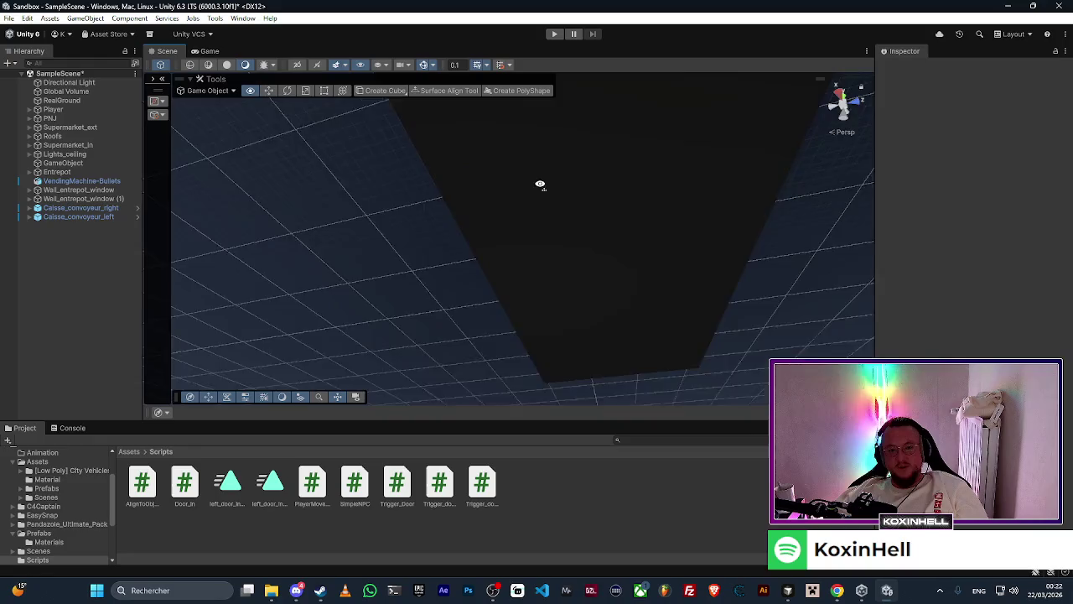
Step: Adjust the fly speed and fly out to an overhead view of the supermarket building
{"action": "scroll", "coordinate": [539, 179], "scroll_direction": "down", "scroll_amount": 2}
{"action": "scroll", "coordinate": [540, 179], "scroll_direction": "up", "scroll_amount": 5}
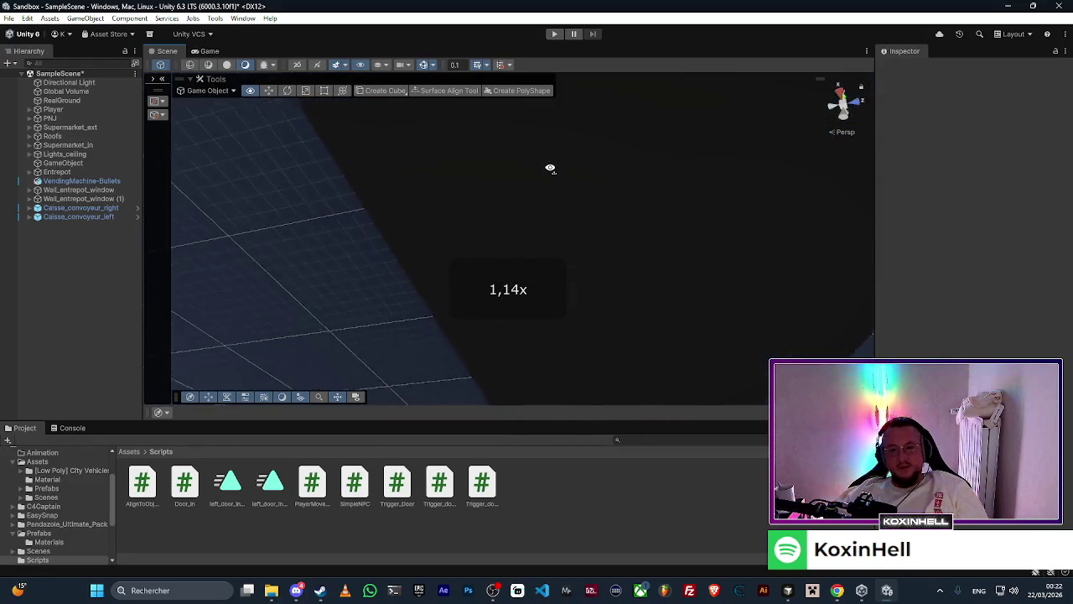
{"action": "scroll", "coordinate": [553, 173], "scroll_direction": "down", "scroll_amount": 1}
{"action": "mouse_move", "coordinate": [552, 174]}
{"action": "left_mouse_down"}
{"action": "mouse_move", "coordinate": [659, 254]}
{"action": "mouse_move", "coordinate": [642, 350]}
{"action": "mouse_move", "coordinate": [627, 318]}
{"action": "mouse_move", "coordinate": [1067, 403]}
{"action": "left_mouse_up"}
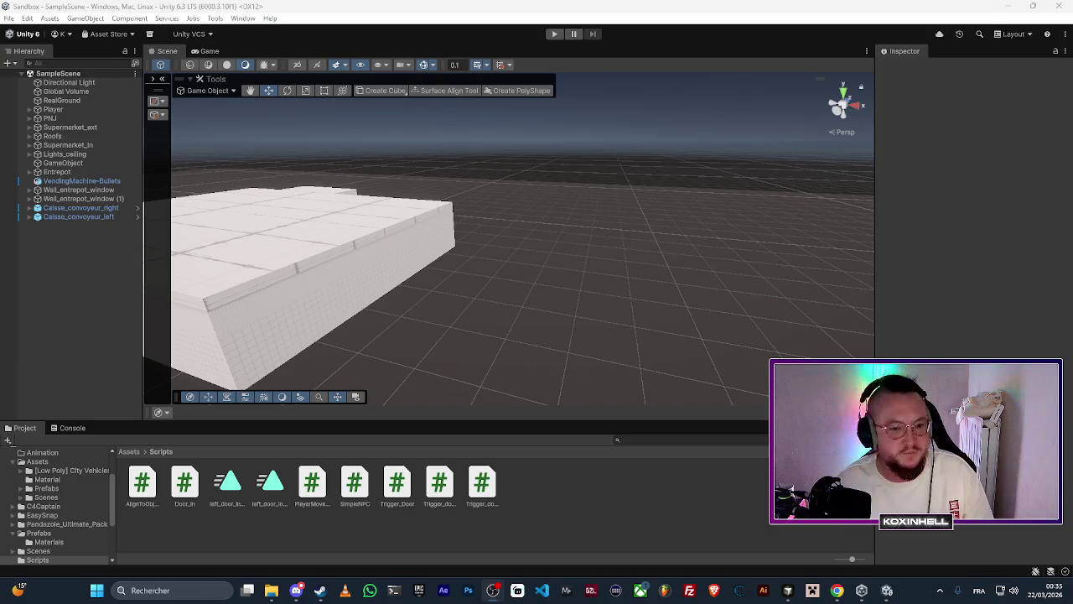
Step: Set VendingMachine-Bullets to a uniform scale of 40 and view it through the game camera
{"action": "mouse_move", "coordinate": [419, 300]}
{"action": "left_mouse_down"}
{"action": "mouse_move", "coordinate": [383, 304]}
{"action": "mouse_move", "coordinate": [421, 299]}
{"action": "mouse_move", "coordinate": [466, 271]}
{"action": "mouse_move", "coordinate": [642, 240]}
{"action": "mouse_move", "coordinate": [685, 263]}
{"action": "mouse_move", "coordinate": [508, 280]}
{"action": "left_mouse_up"}
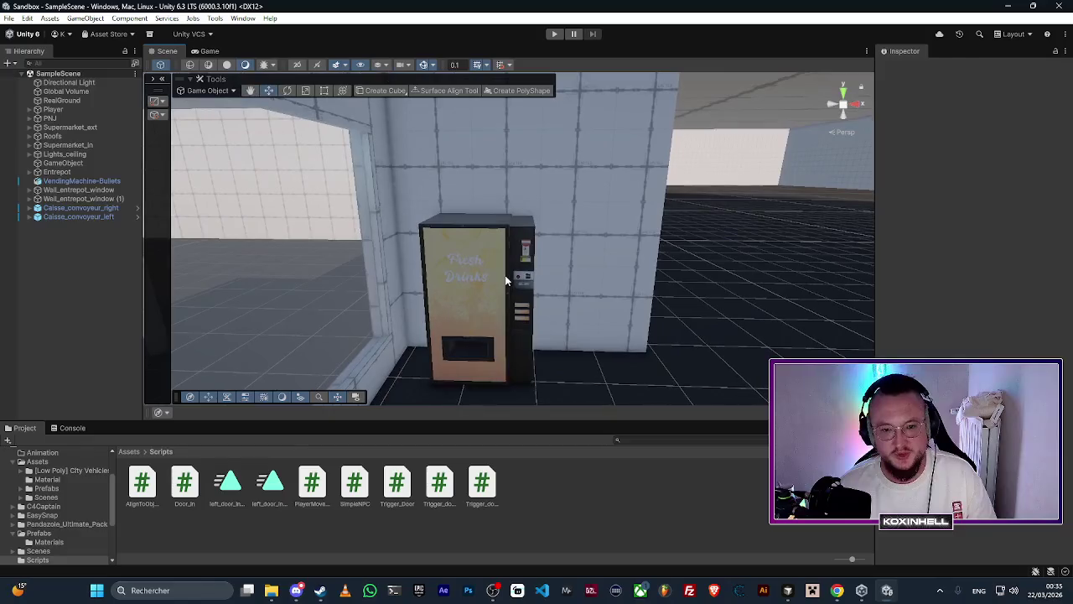
{"action": "left_click", "coordinate": [506, 281]}
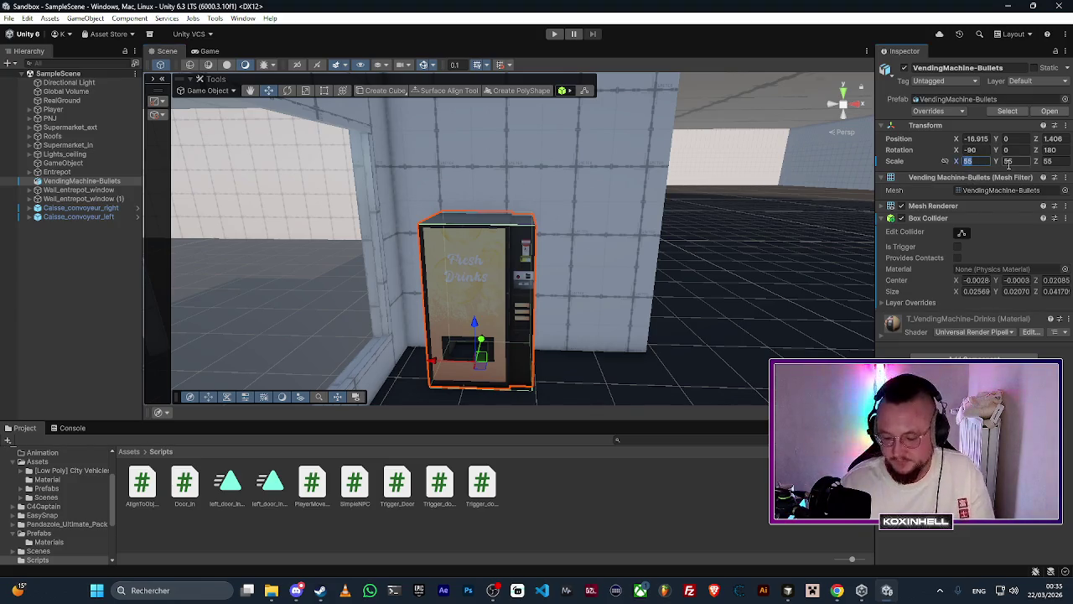
{"action": "type", "text": "40"}
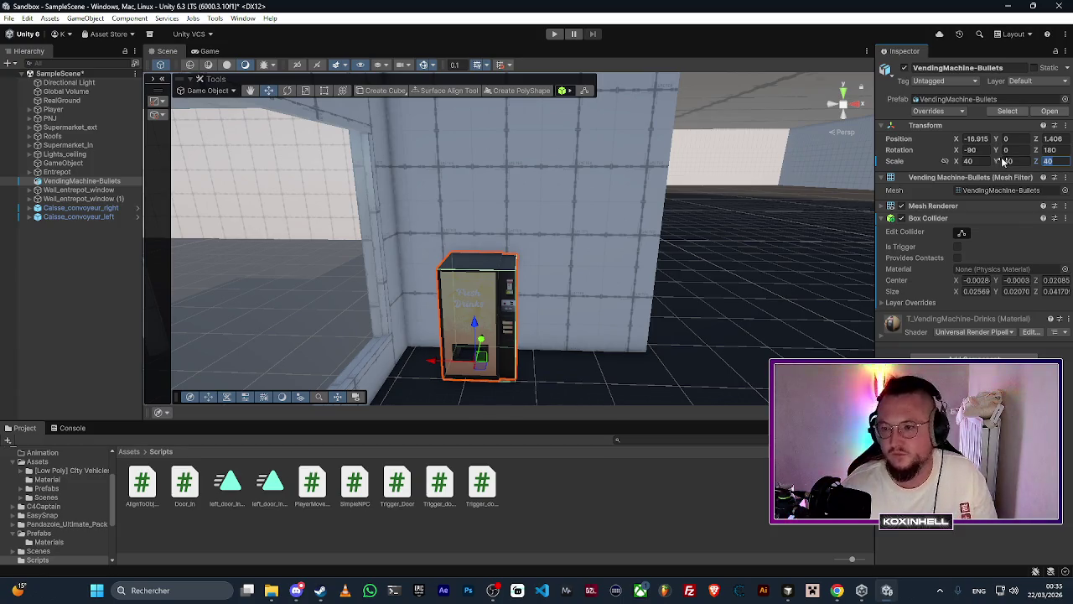
{"action": "left_click_drag", "start_coordinate": [655, 257], "coordinate": [655, 257]}
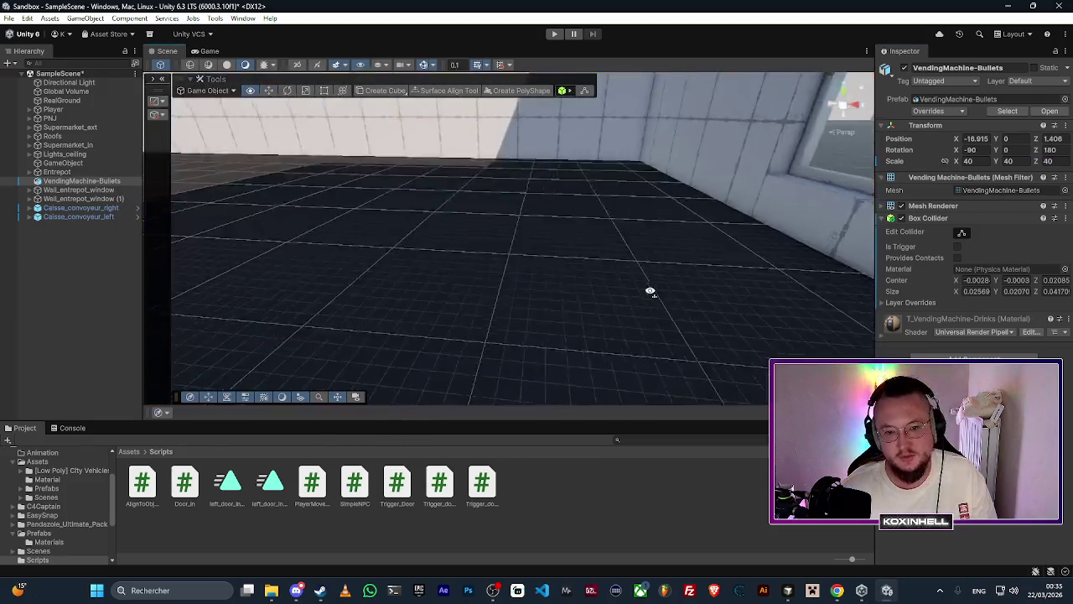
{"action": "left_click", "coordinate": [208, 51]}
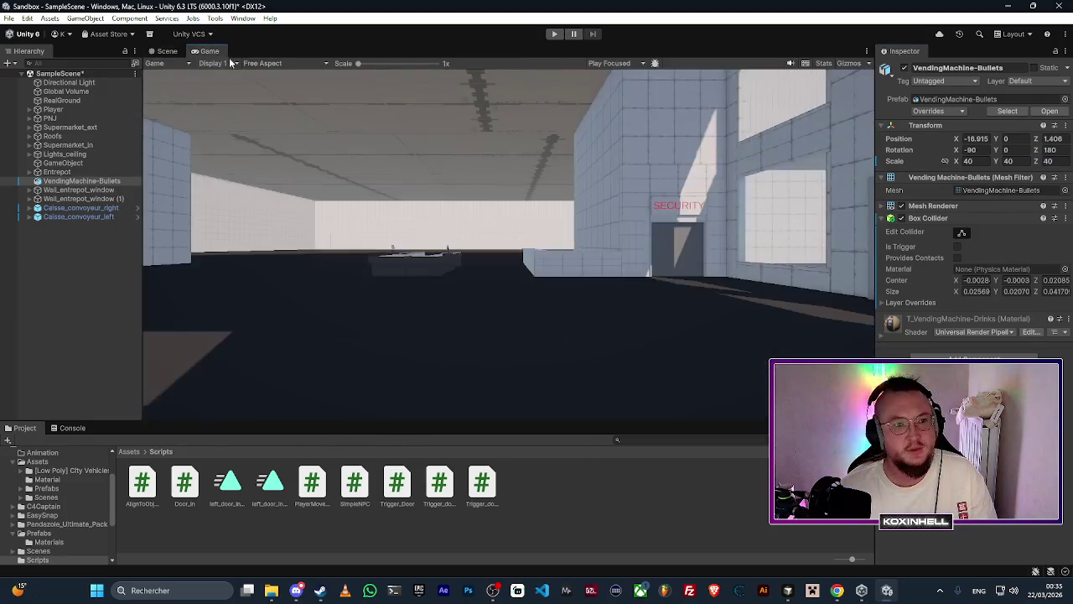
Step: Start Play mode and walk up to the vending machine to inspect it from several angles
{"action": "left_click", "coordinate": [552, 35]}
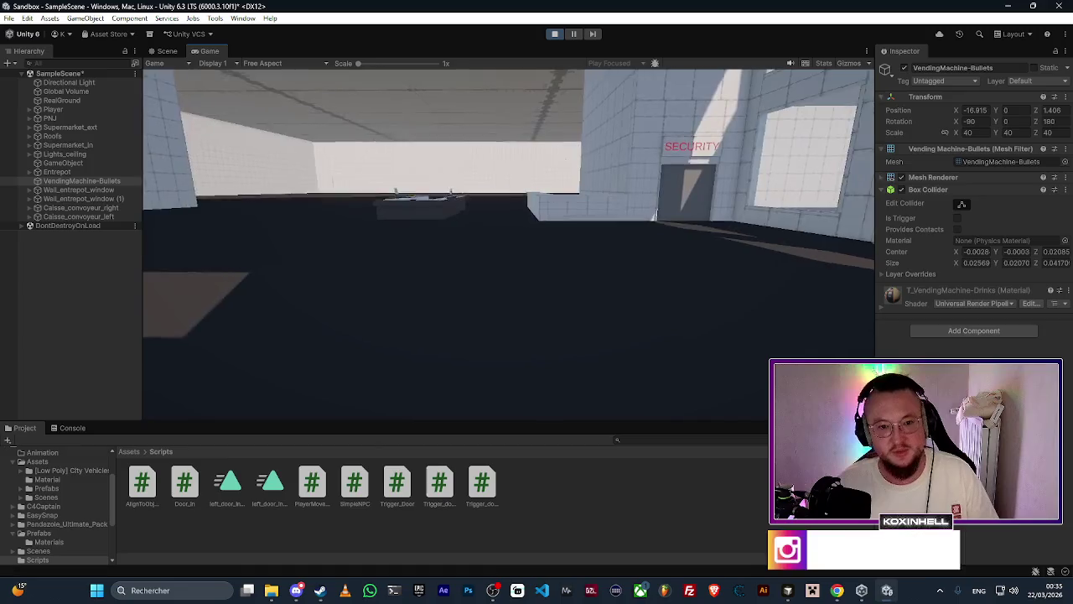
{"action": "key", "text": "w"}
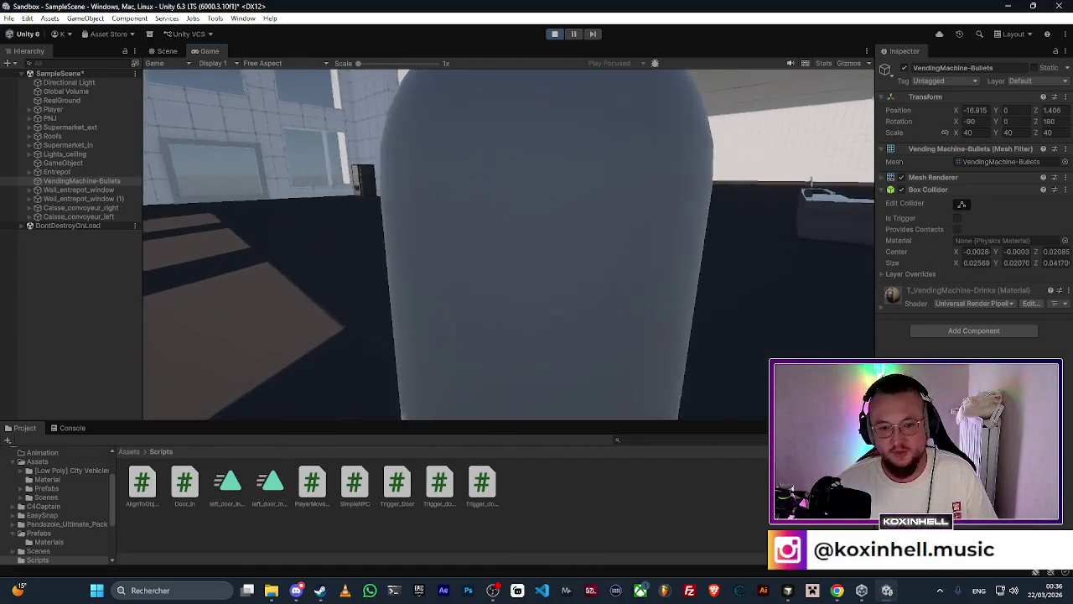
{"action": "key", "text": "w"}
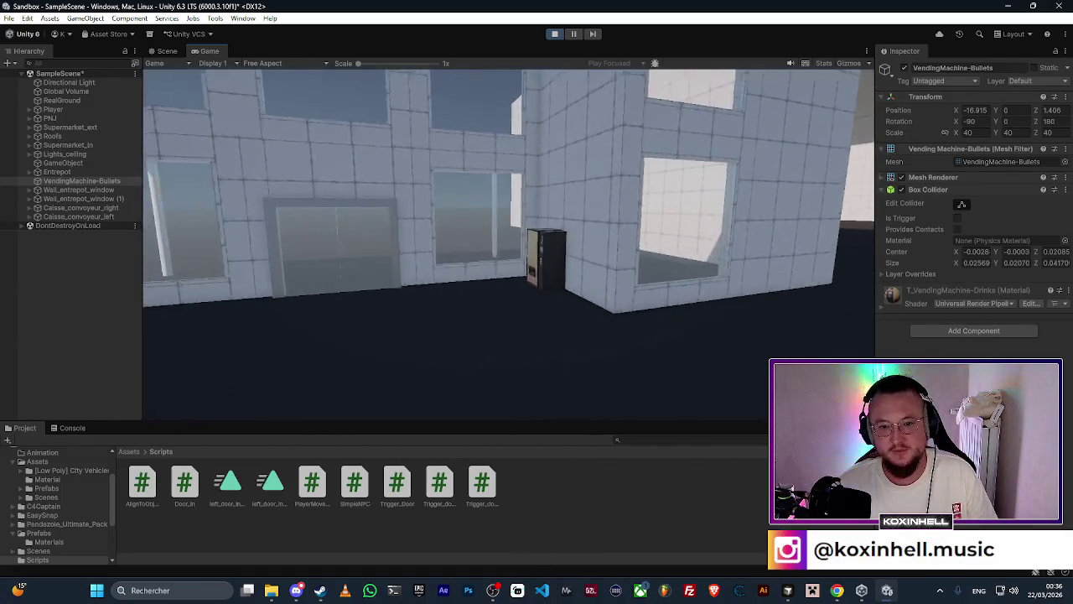
{"action": "key", "text": "w"}
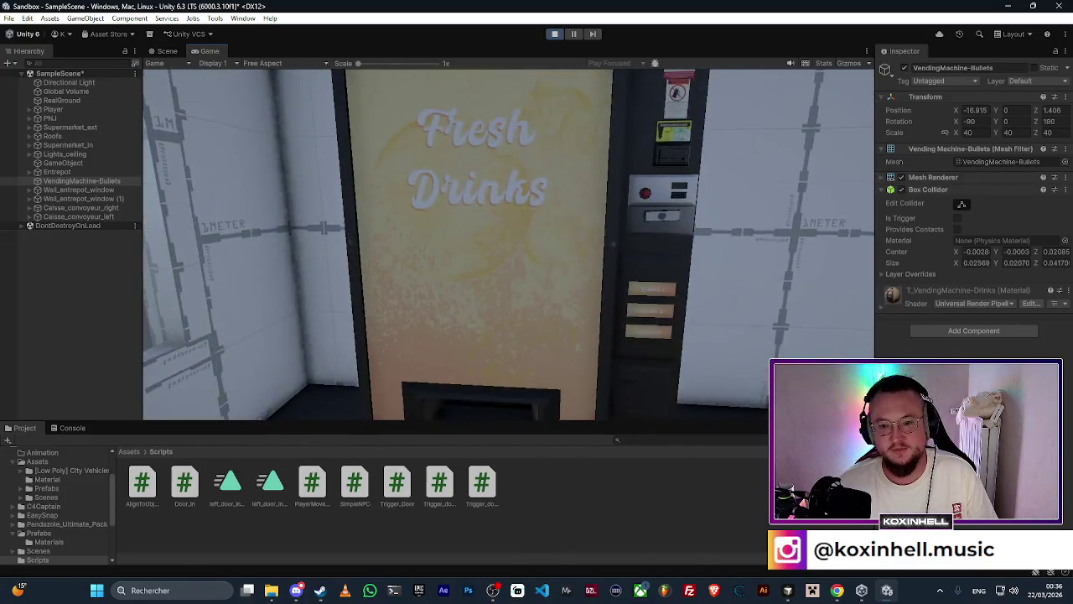
{"action": "key", "text": "s"}
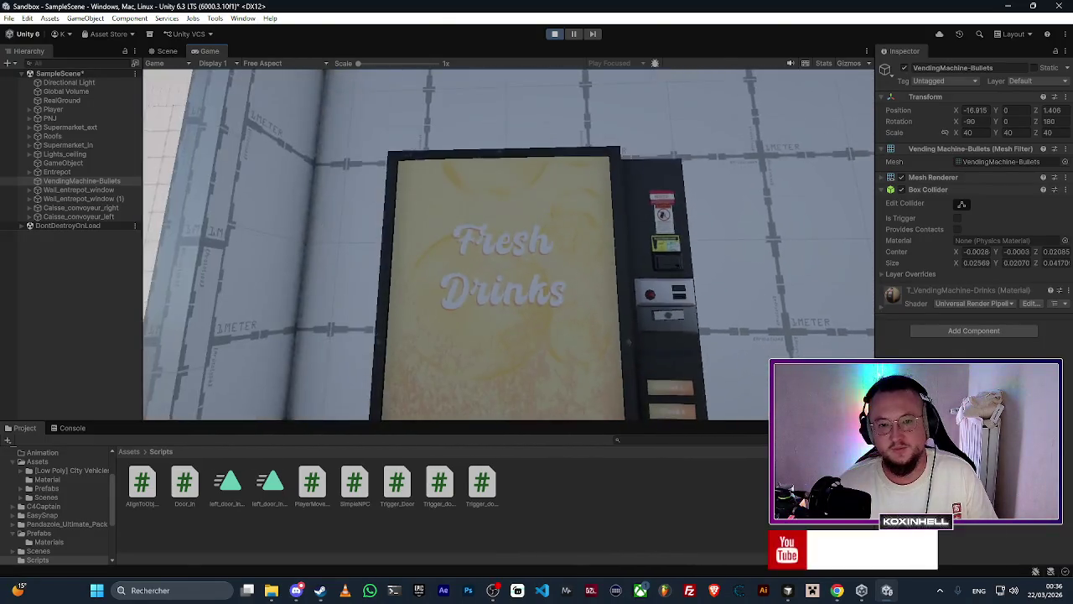
{"action": "key", "text": "w"}
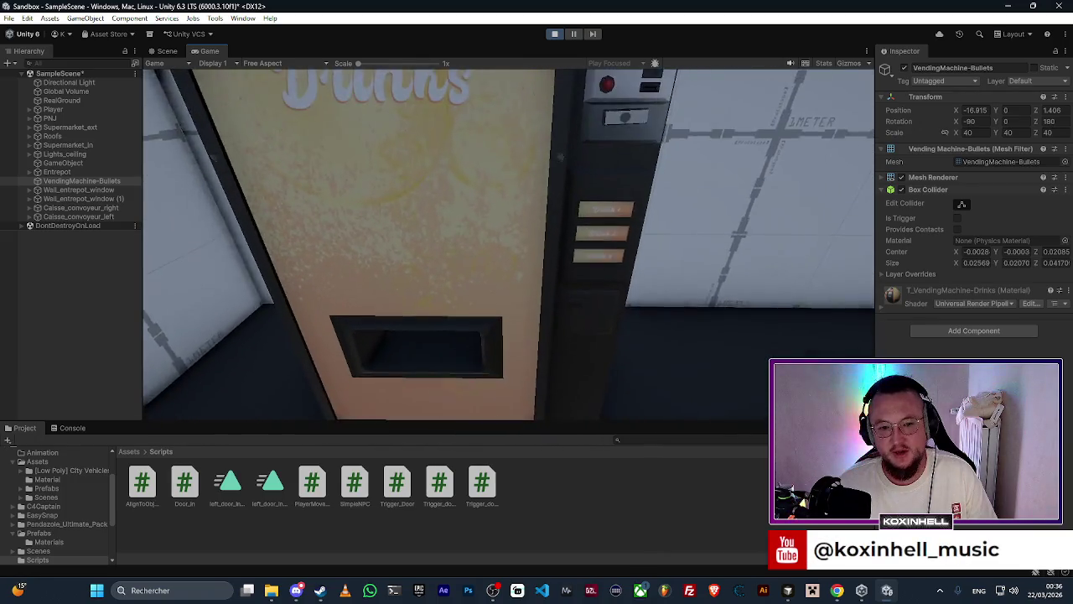
{"action": "key", "text": "d"}
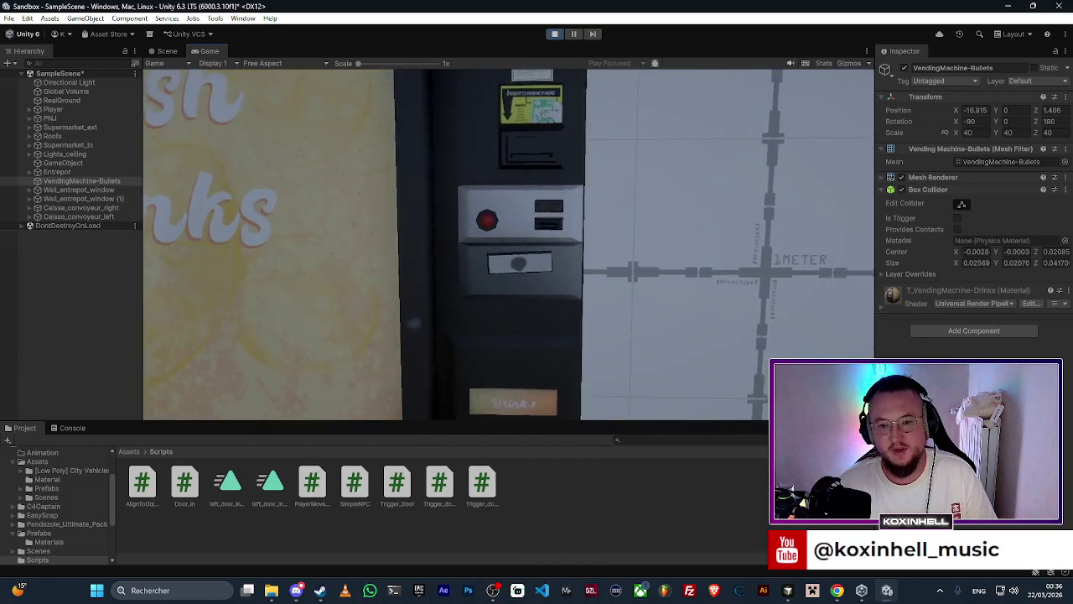
{"action": "key", "text": "a"}
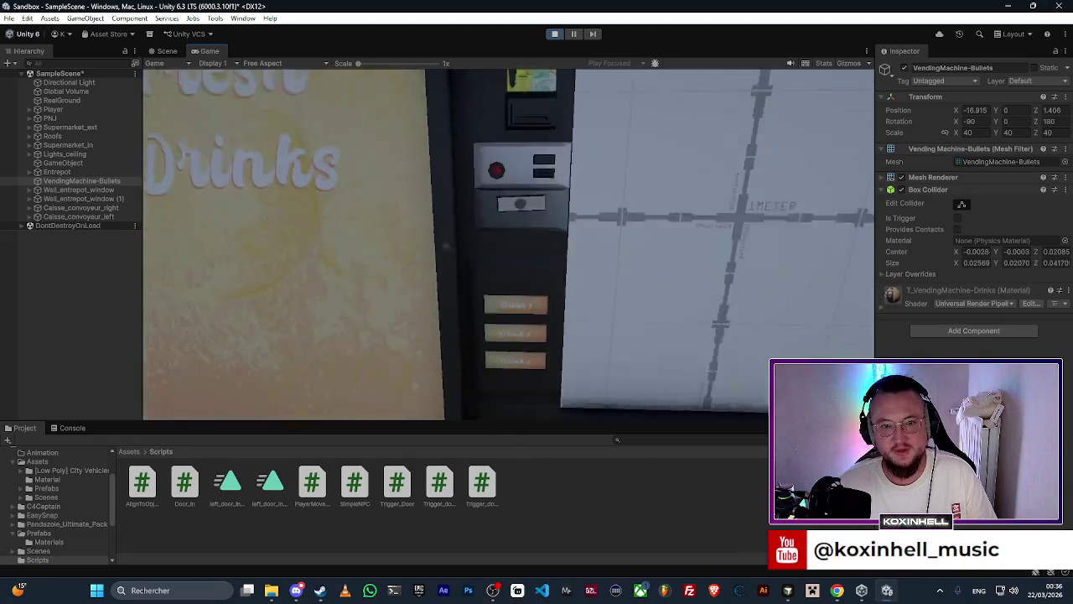
{"action": "key", "text": "s"}
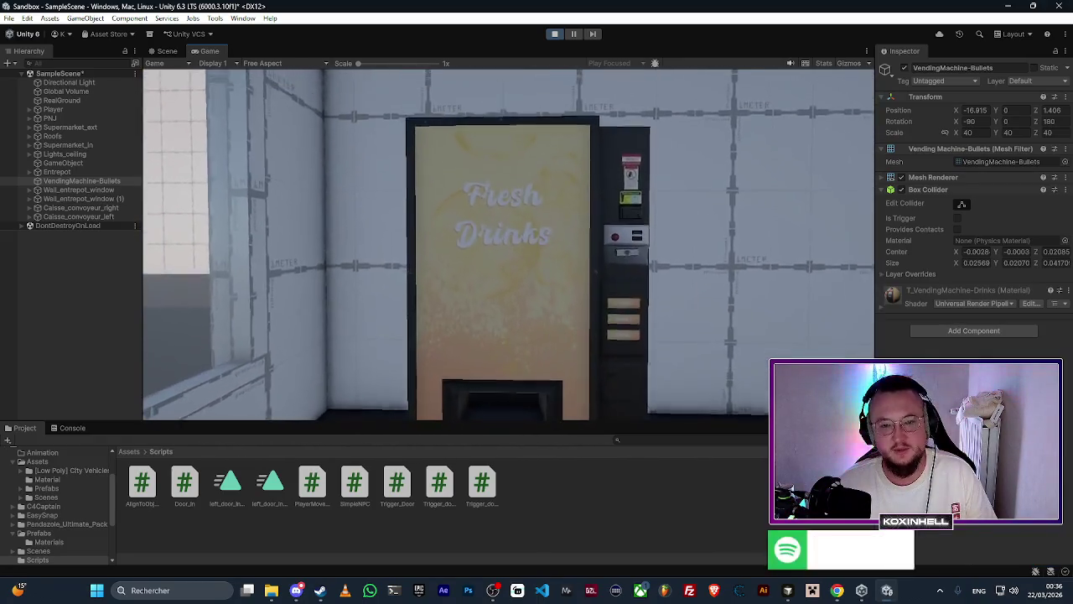
Step: Walk around the two checkout conveyors, then exit Play mode back to the Scene view
{"action": "key", "text": "d"}
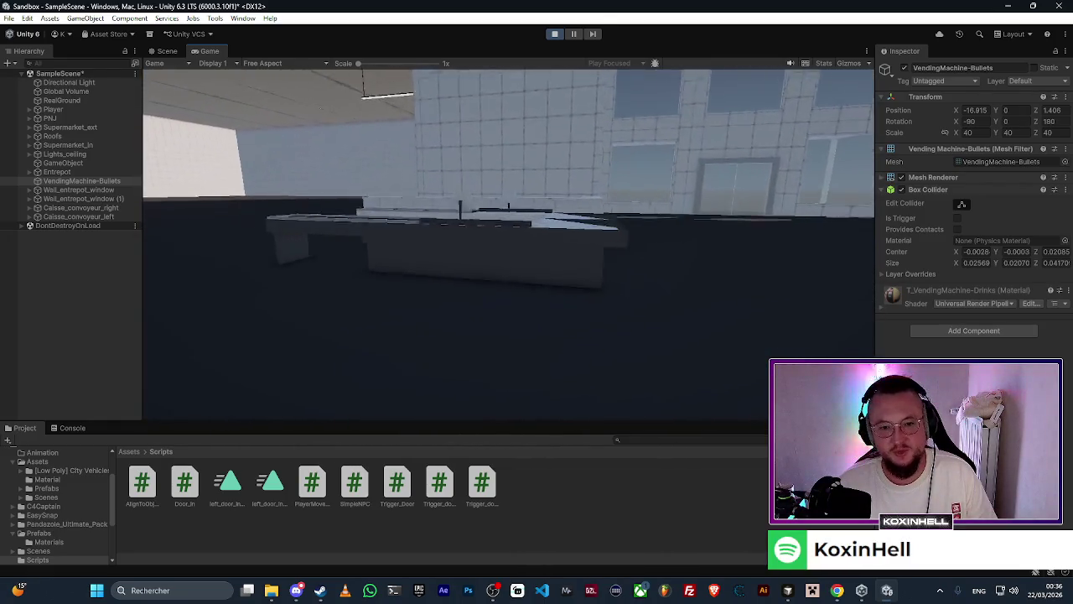
{"action": "key", "text": "w"}
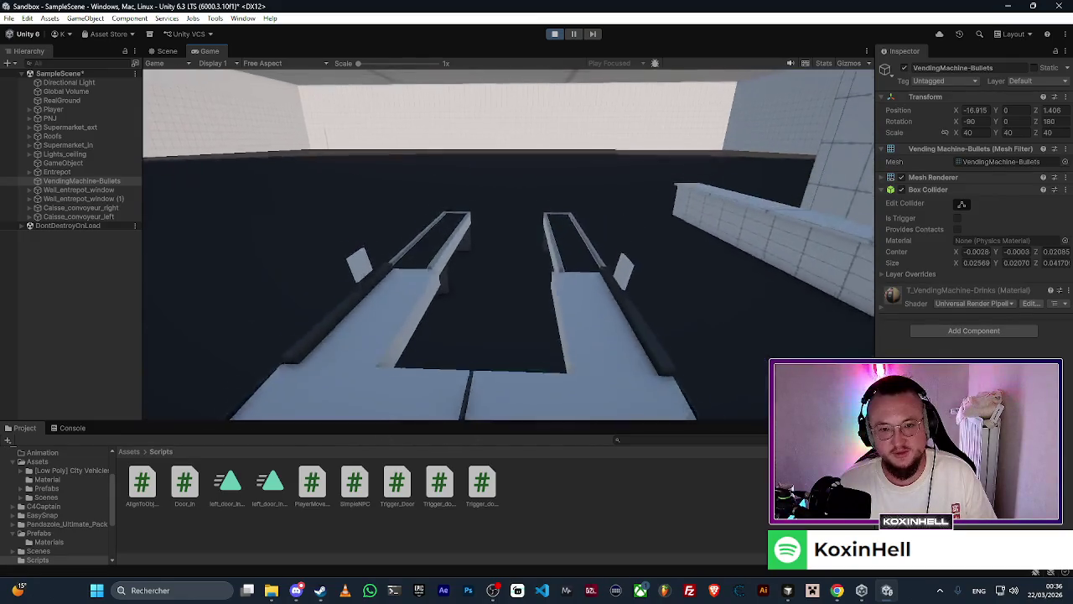
{"action": "key", "text": "w"}
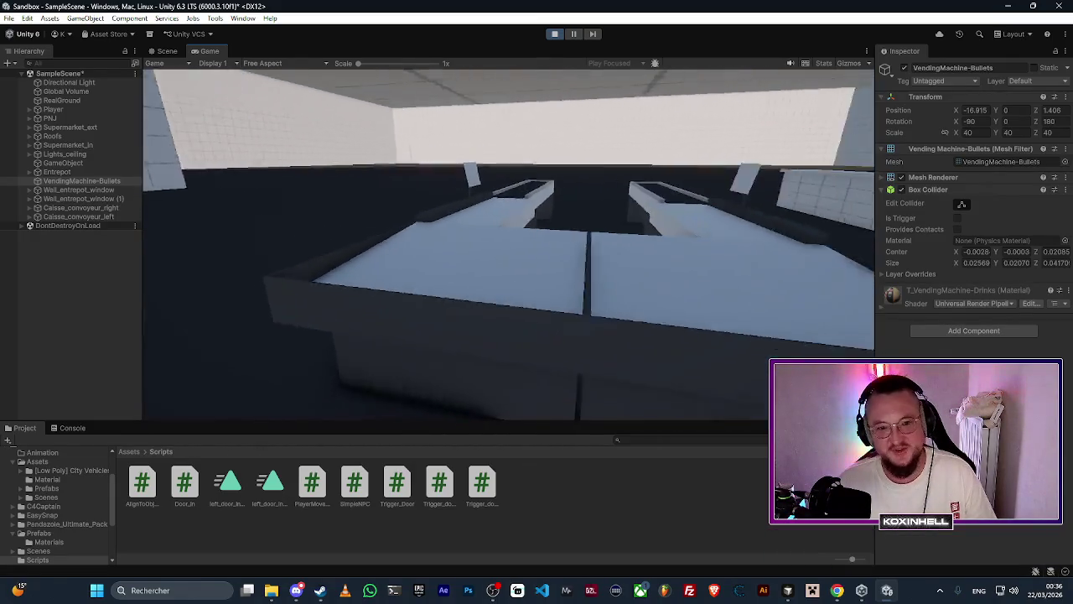
{"action": "key", "text": "w"}
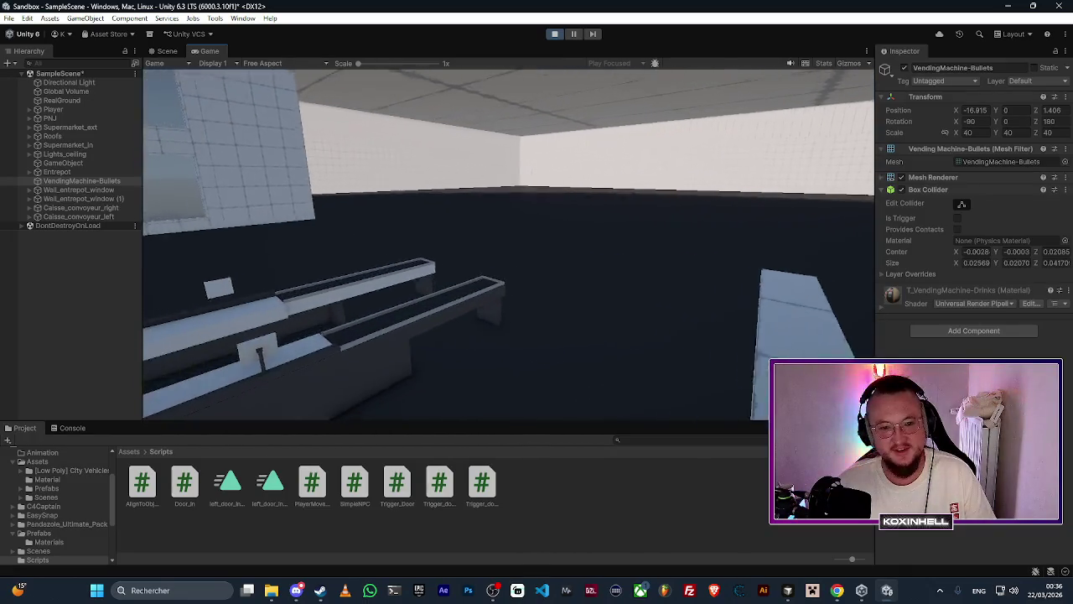
{"action": "key", "text": "w"}
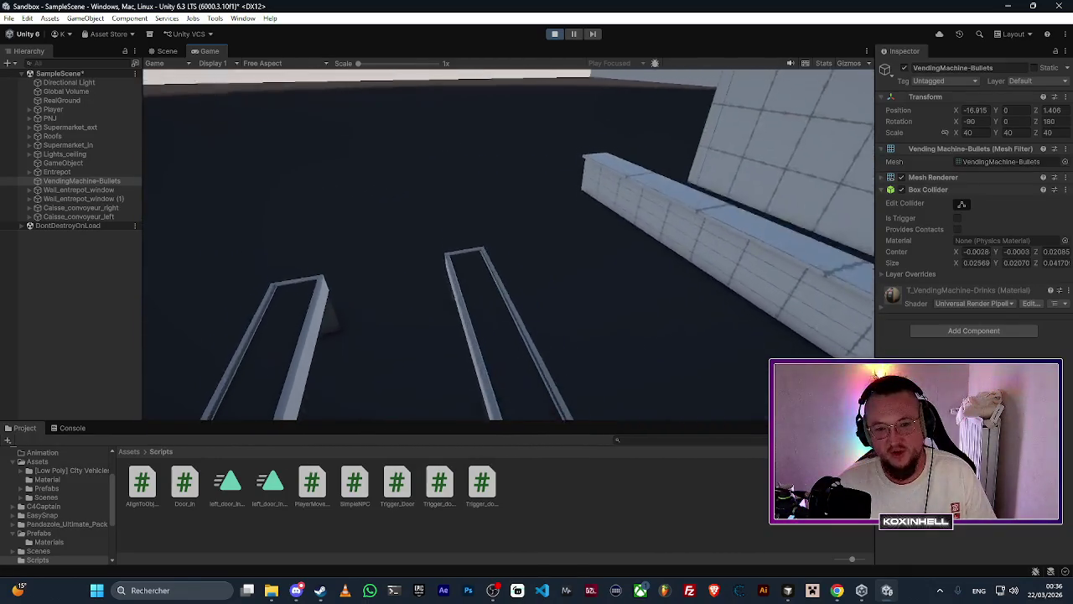
{"action": "key", "text": "w"}
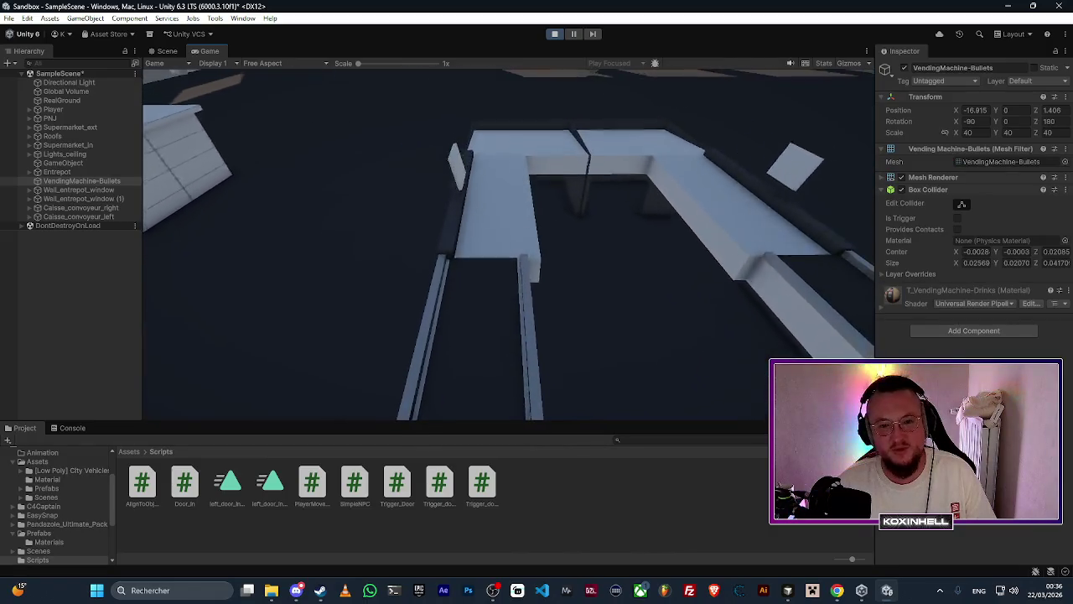
{"action": "key", "text": "w"}
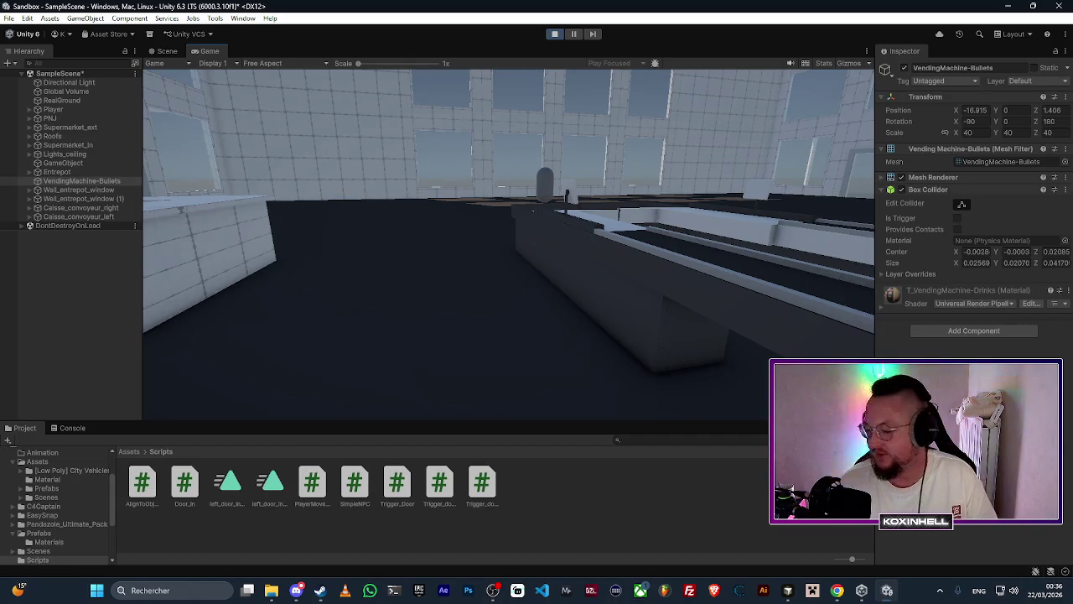
{"action": "key", "text": "w"}
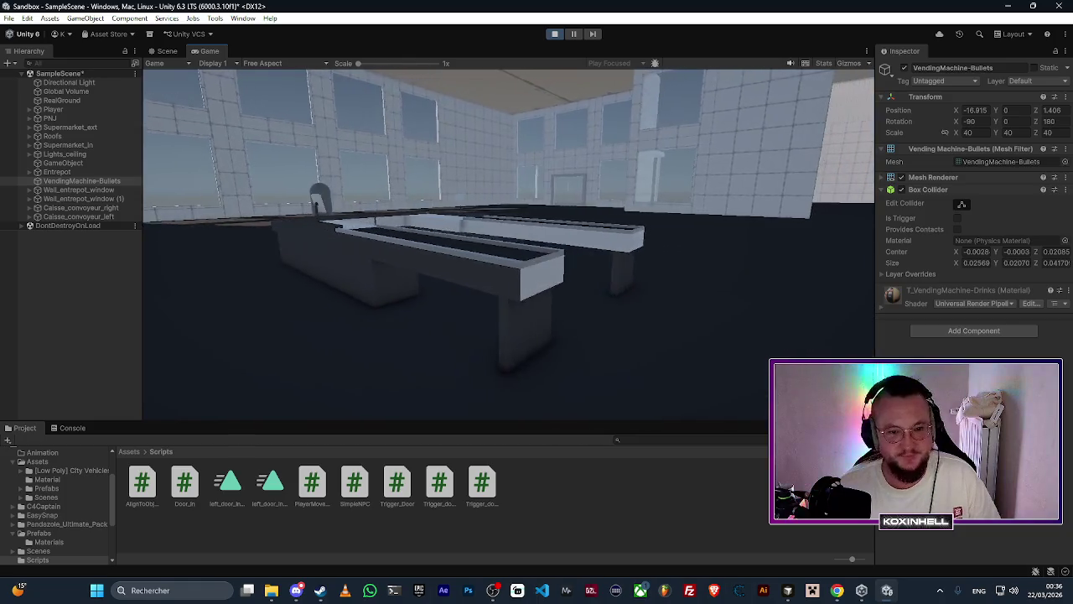
{"action": "key", "text": "ctrl+p"}
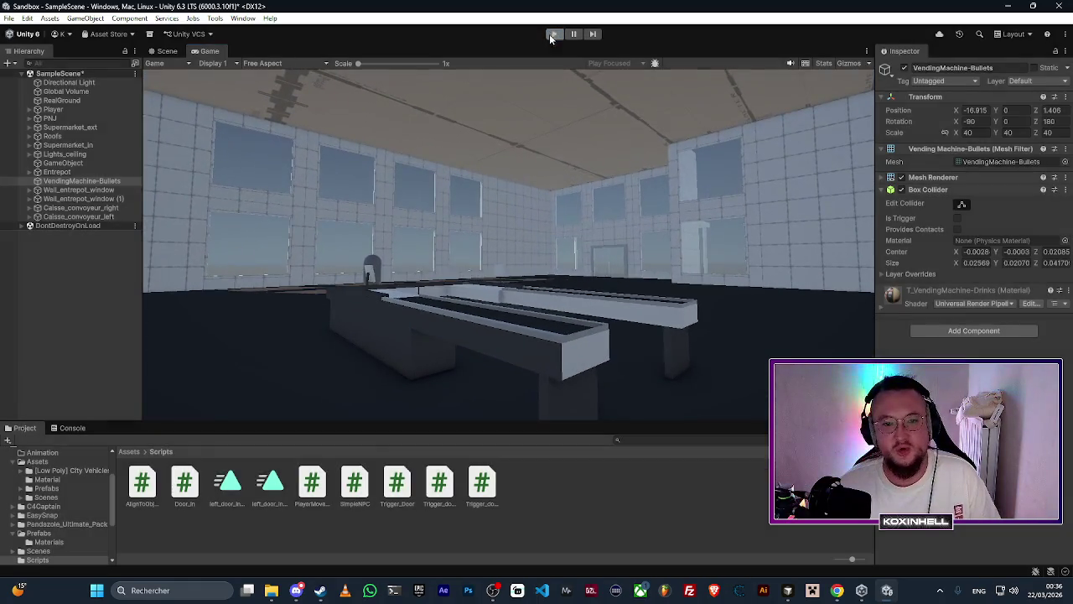
{"action": "left_click", "coordinate": [168, 51]}
Step: Select both checkout conveyors and set their scale to 1.5
{"action": "left_click_drag", "start_coordinate": [419, 220], "coordinate": [551, 311]}
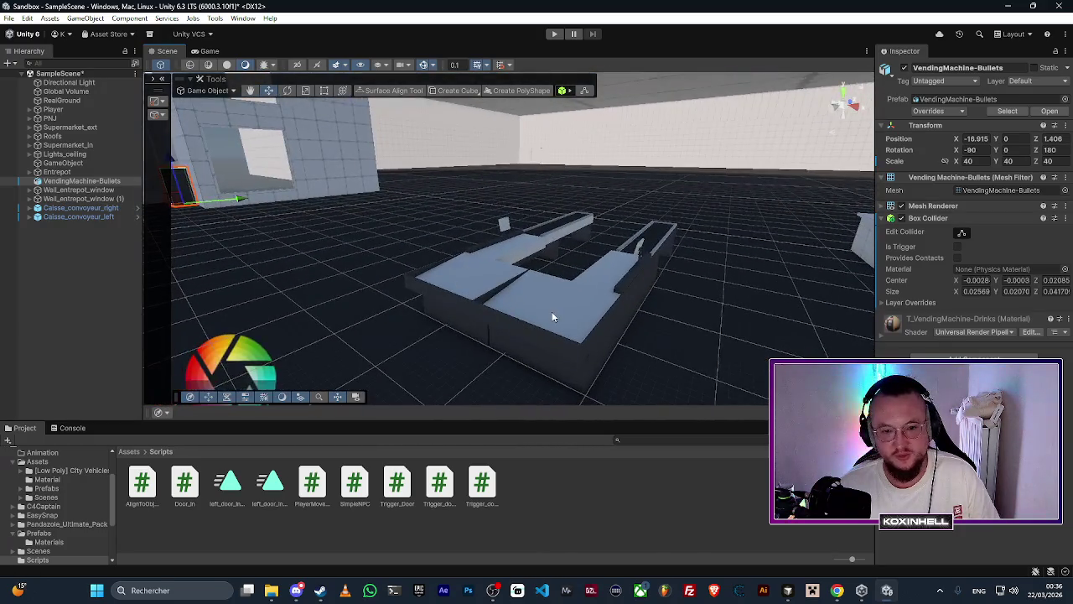
{"action": "left_click", "coordinate": [552, 311]}
{"action": "left_click", "coordinate": [460, 275], "text": "shift"}
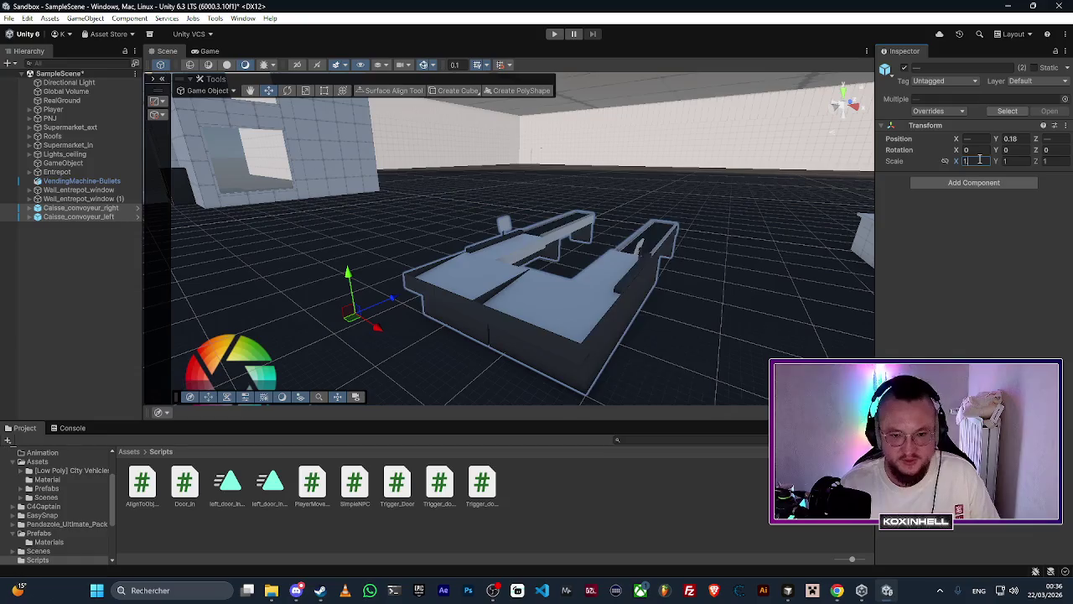
{"action": "type", "text": ".5"}
{"action": "key", "text": "Tab"}
{"action": "type", "text": "1.5.5"}
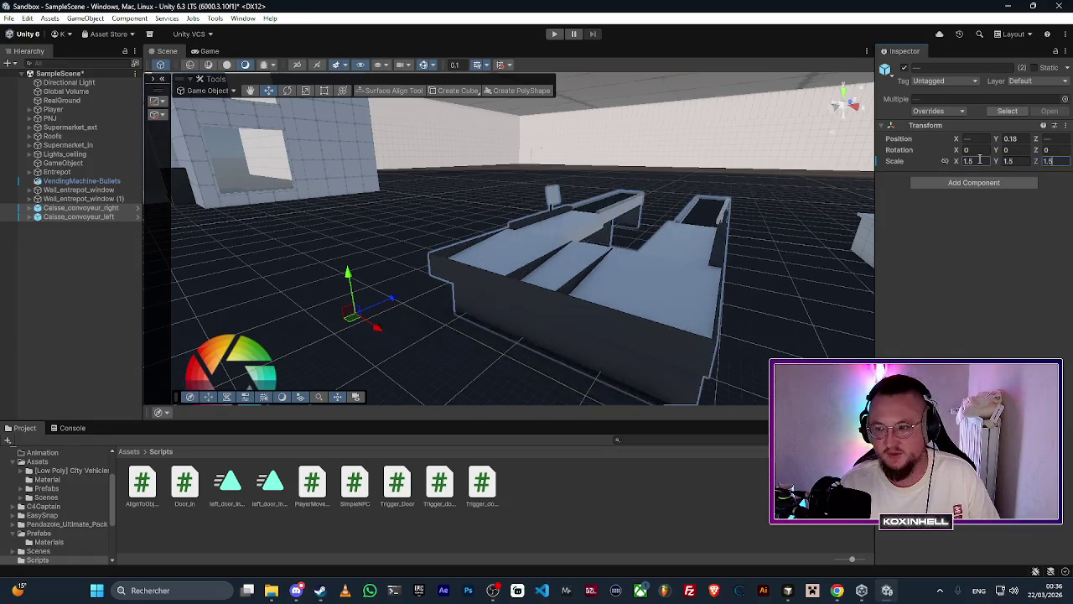
Step: Move Caisse_convoyeur_left leftward to X -0.5837, vertex-snapping it against the right conveyor
{"action": "mouse_move", "coordinate": [520, 251]}
{"action": "left_mouse_down"}
{"action": "mouse_move", "coordinate": [675, 223]}
{"action": "mouse_move", "coordinate": [449, 251]}
{"action": "left_mouse_up"}
{"action": "left_click", "coordinate": [431, 249]}
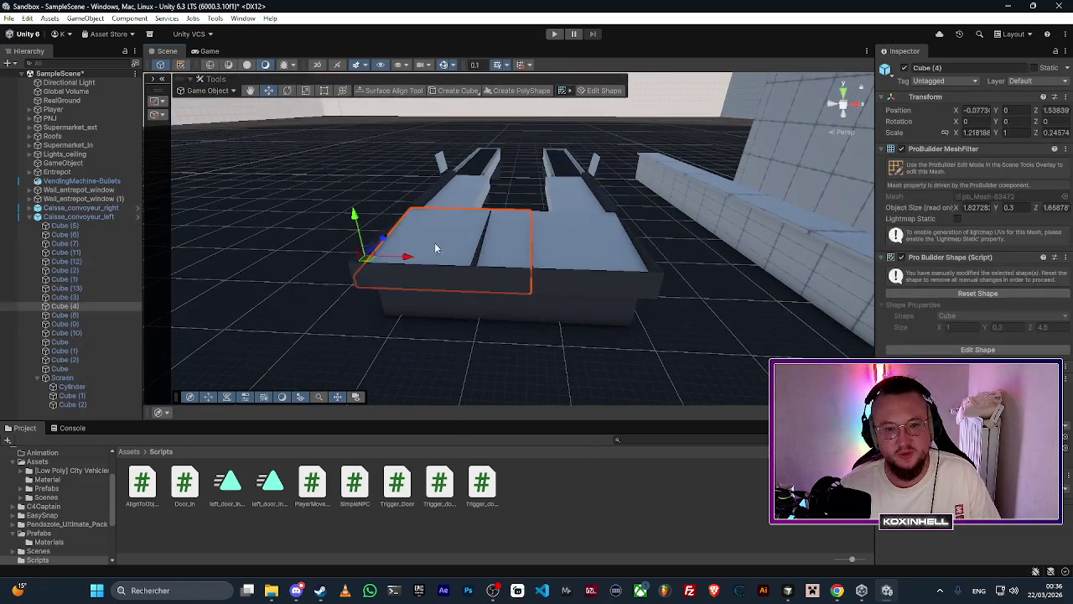
{"action": "left_click", "coordinate": [101, 217]}
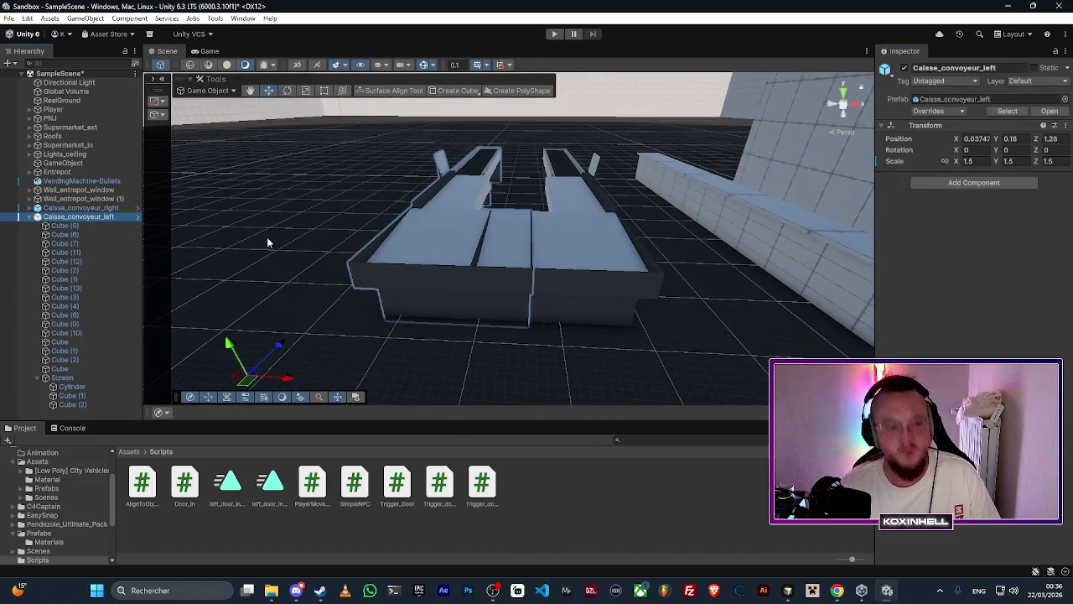
{"action": "key", "text": "z"}
{"action": "left_click_drag", "start_coordinate": [531, 185], "coordinate": [507, 188]}
{"action": "scroll", "coordinate": [507, 188], "scroll_direction": "up", "scroll_amount": 5}
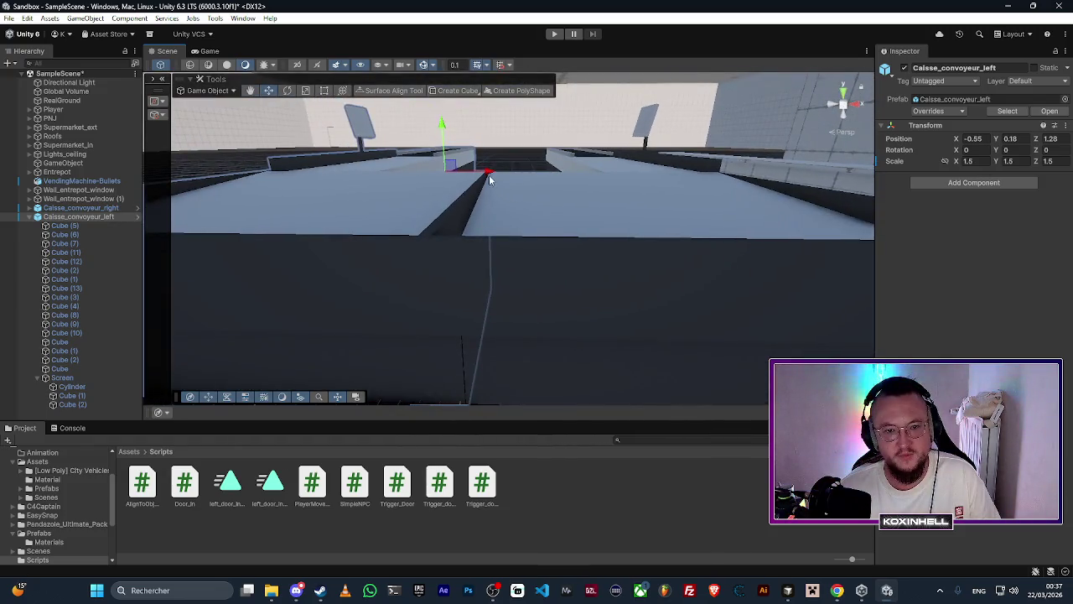
{"action": "left_click_drag", "start_coordinate": [491, 180], "coordinate": [484, 174]}
{"action": "scroll", "coordinate": [455, 225], "scroll_direction": "up", "scroll_amount": 6}
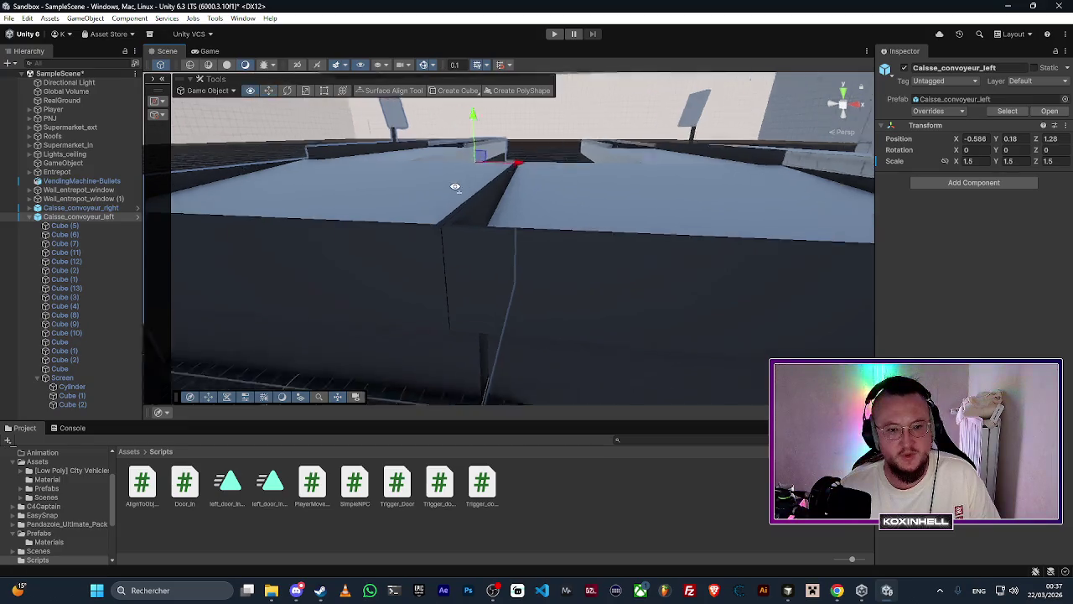
{"action": "scroll", "coordinate": [455, 227], "scroll_direction": "down", "scroll_amount": 3}
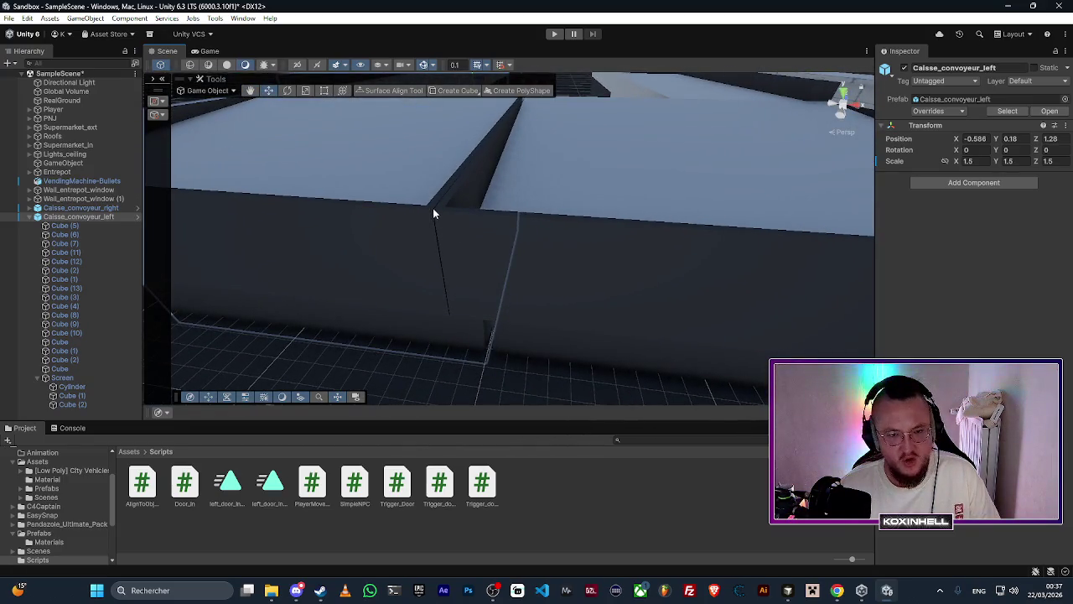
{"action": "key", "text": "v"}
{"action": "mouse_move", "coordinate": [429, 213]}
{"action": "left_mouse_down"}
{"action": "mouse_move", "coordinate": [486, 240]}
{"action": "mouse_move", "coordinate": [666, 247]}
{"action": "mouse_move", "coordinate": [706, 247]}
{"action": "mouse_move", "coordinate": [754, 223]}
{"action": "mouse_move", "coordinate": [682, 227]}
{"action": "mouse_move", "coordinate": [667, 194]}
{"action": "left_mouse_up"}
{"action": "key", "text": "f"}
{"action": "scroll", "coordinate": [668, 199], "scroll_direction": "up", "scroll_amount": 5}
{"action": "left_click", "coordinate": [206, 52]}
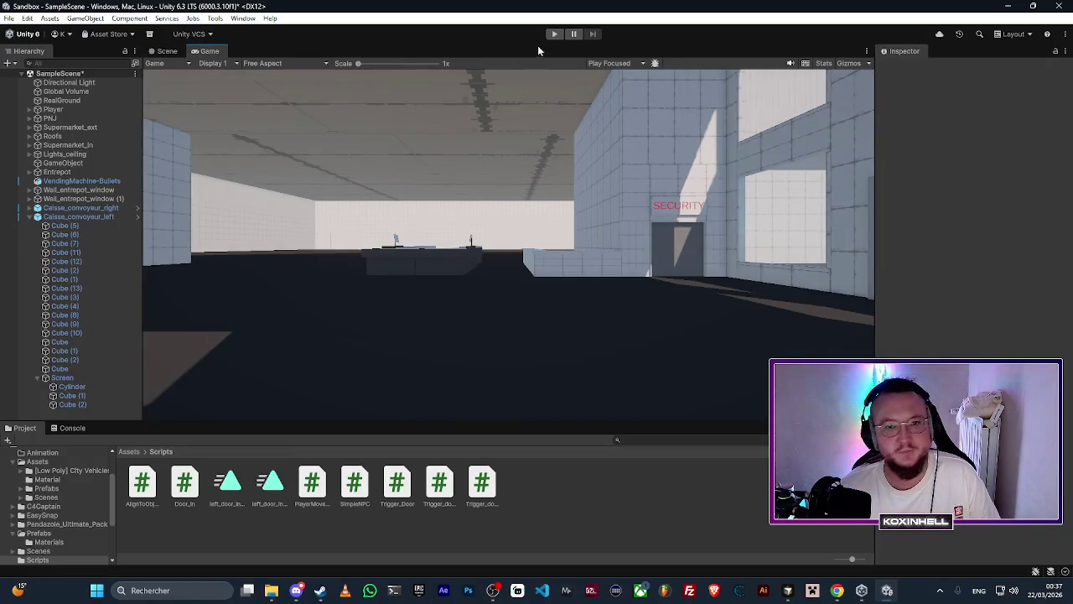
Step: Start Play mode and walk onto the checkout counter to inspect its top and sides
{"action": "left_click", "coordinate": [554, 33]}
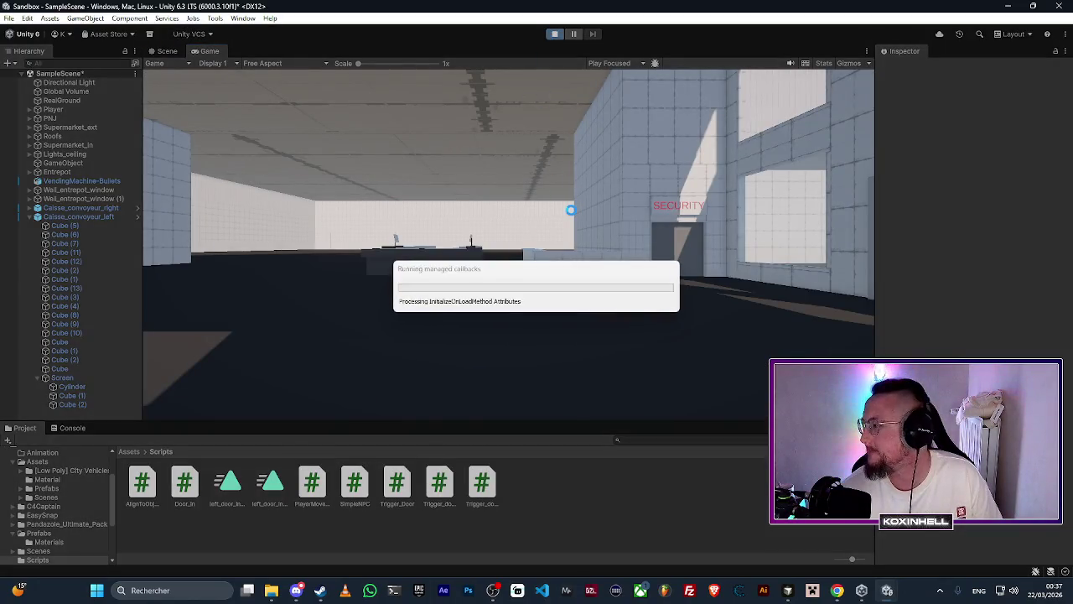
{"action": "left_click", "coordinate": [523, 246]}
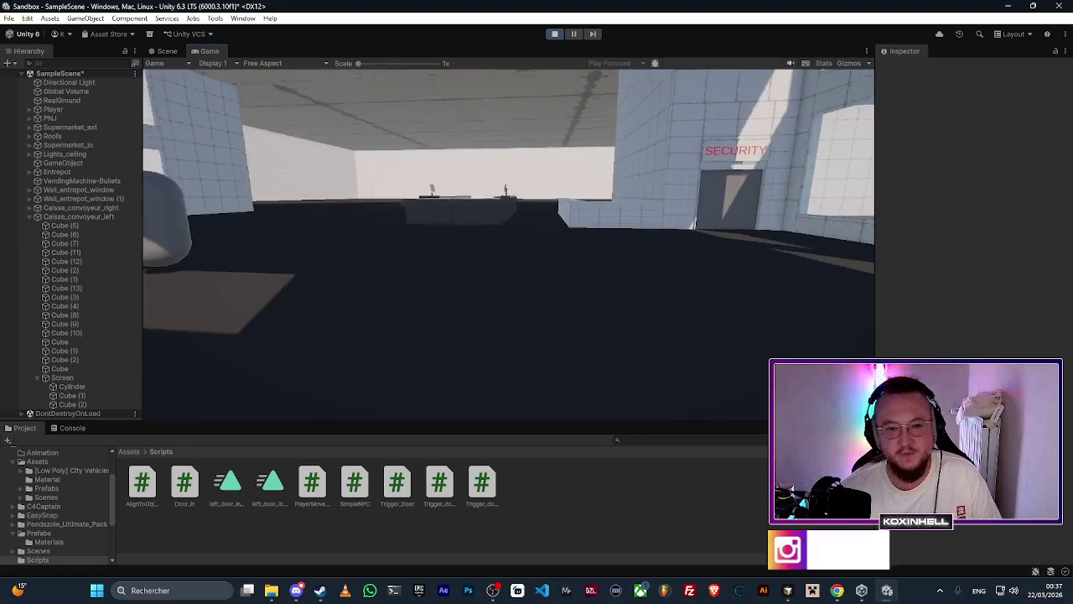
{"action": "key", "text": "w"}
{"action": "key", "text": "space"}
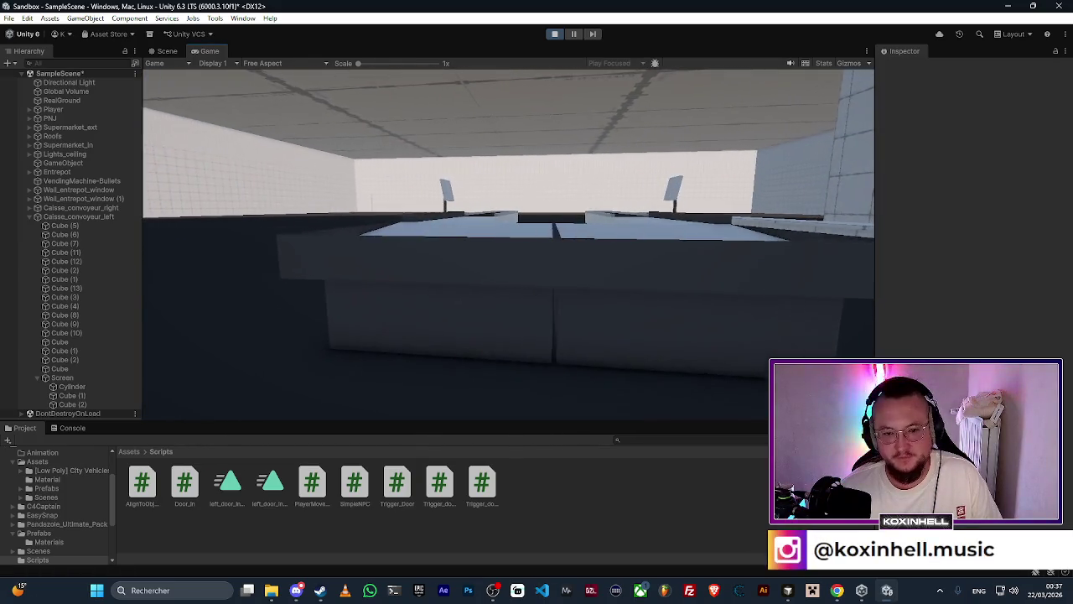
{"action": "key", "text": "w"}
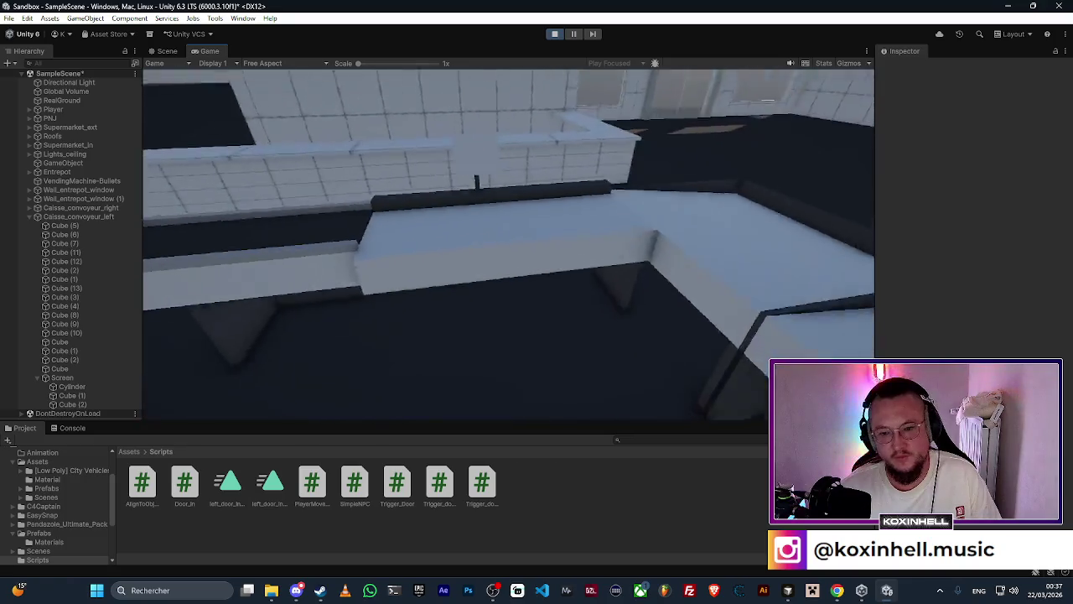
{"action": "key", "text": "w"}
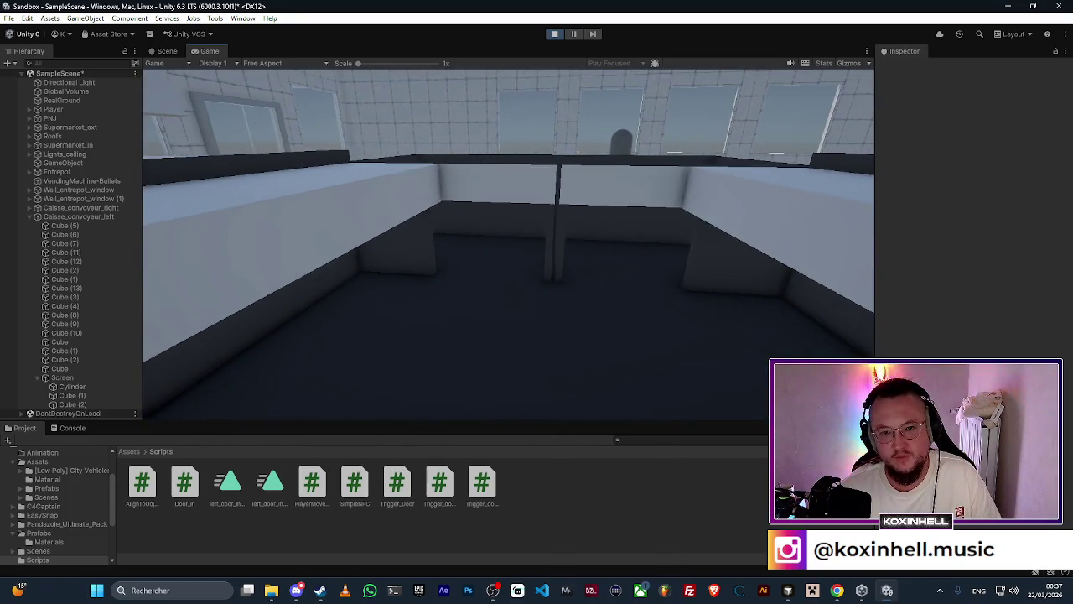
{"action": "key", "text": "w"}
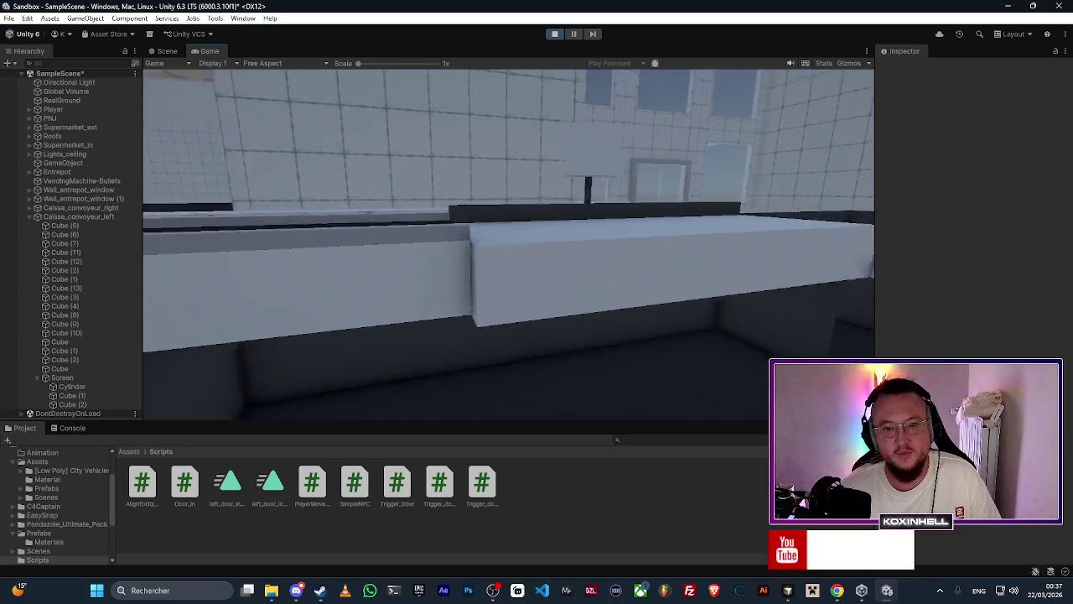
{"action": "key", "text": "w"}
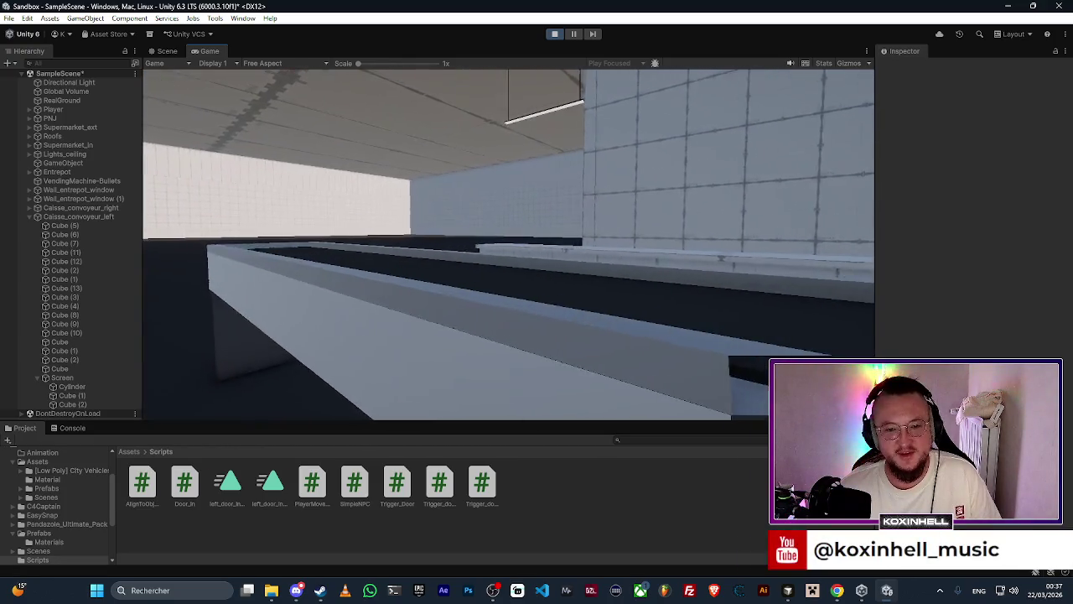
{"action": "key", "text": "w"}
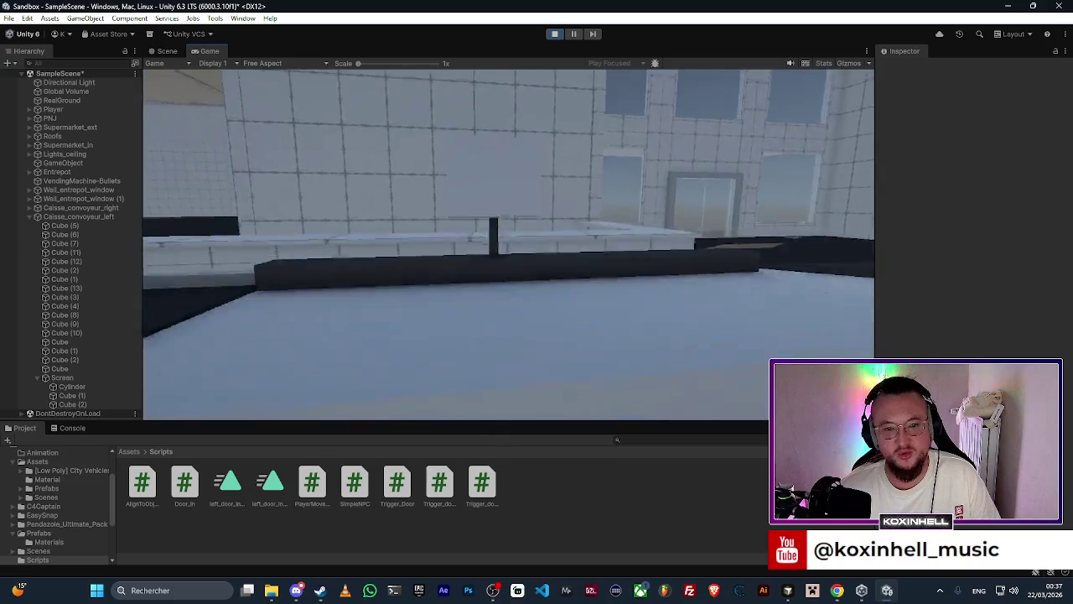
{"action": "key", "text": "s"}
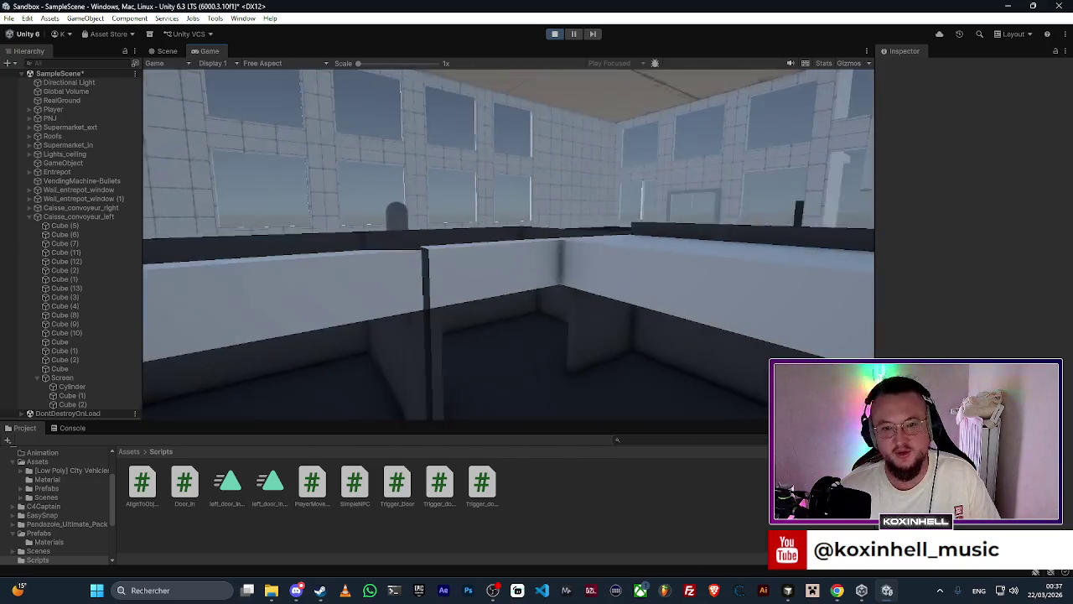
{"action": "key", "text": "w"}
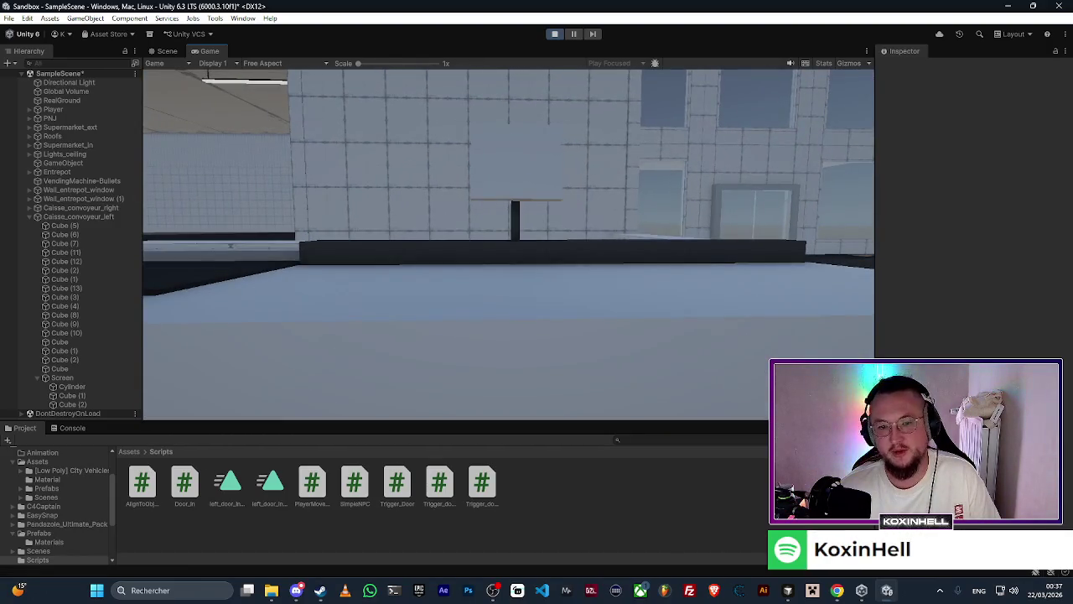
{"action": "key", "text": "w"}
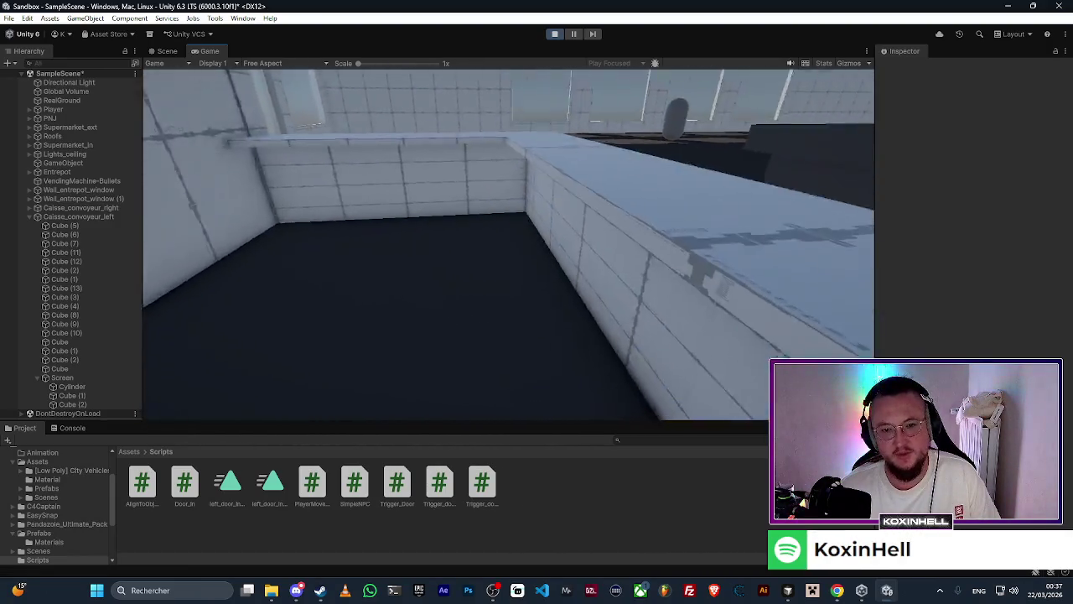
{"action": "key", "text": "w"}
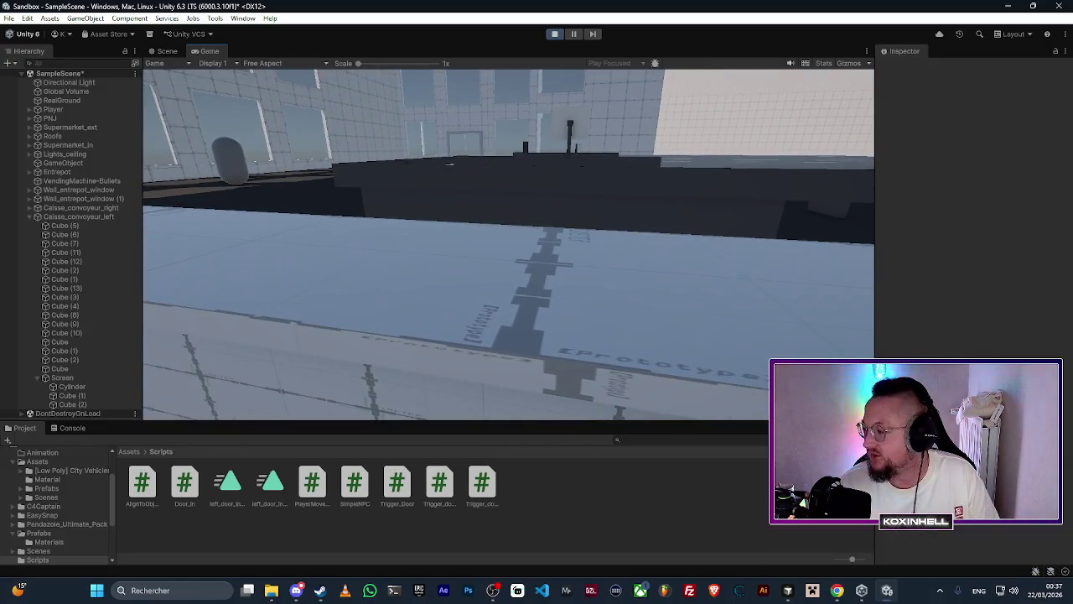
Step: Walk along and between the enlarged conveyor counters to judge their size, then pause the game
{"action": "key", "text": "w"}
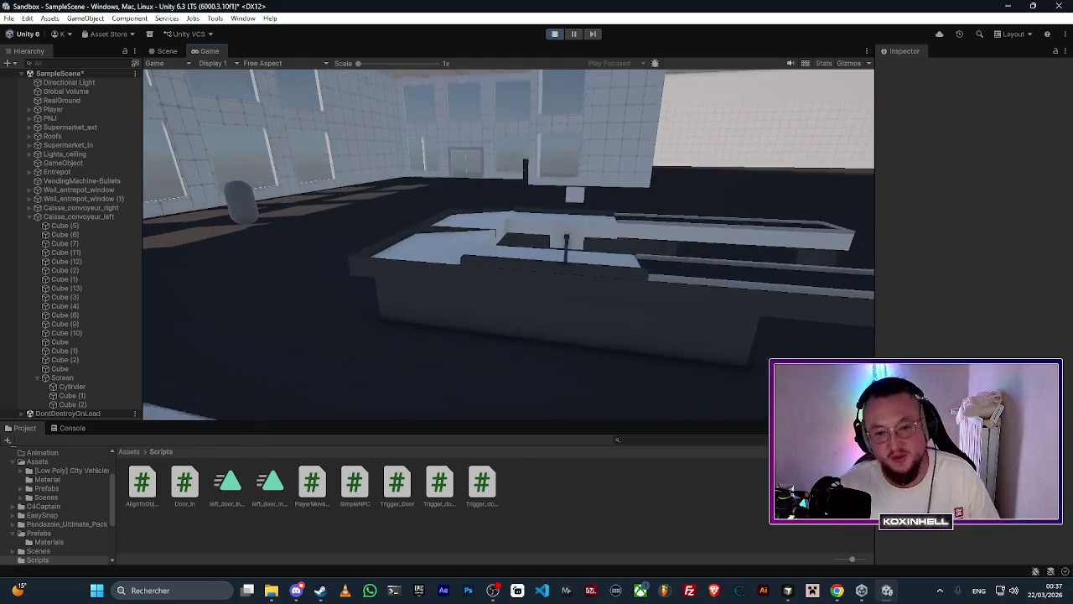
{"action": "key", "text": "w"}
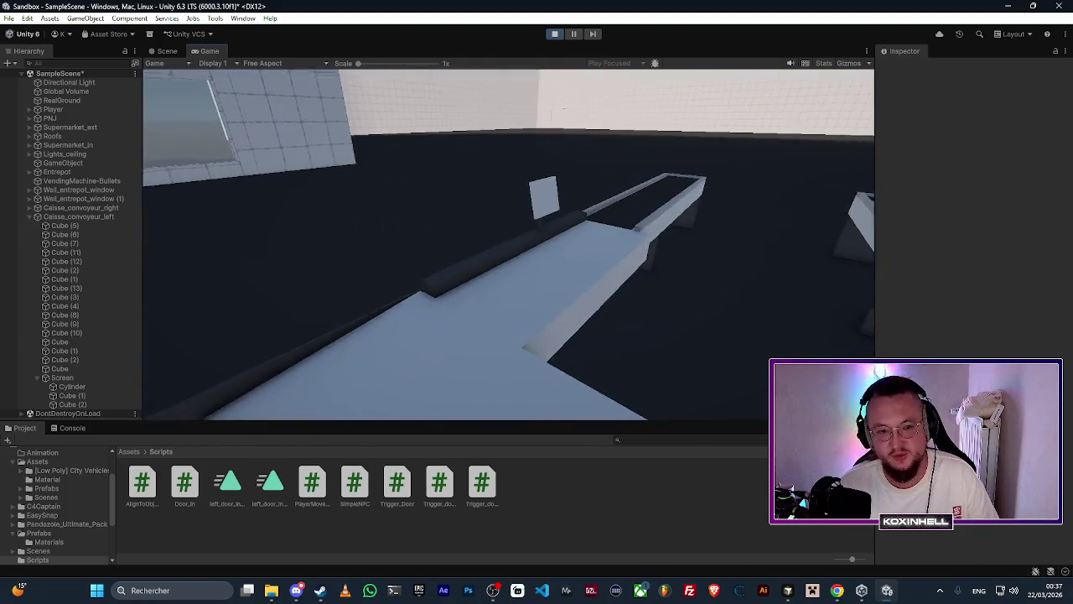
{"action": "key", "text": "w"}
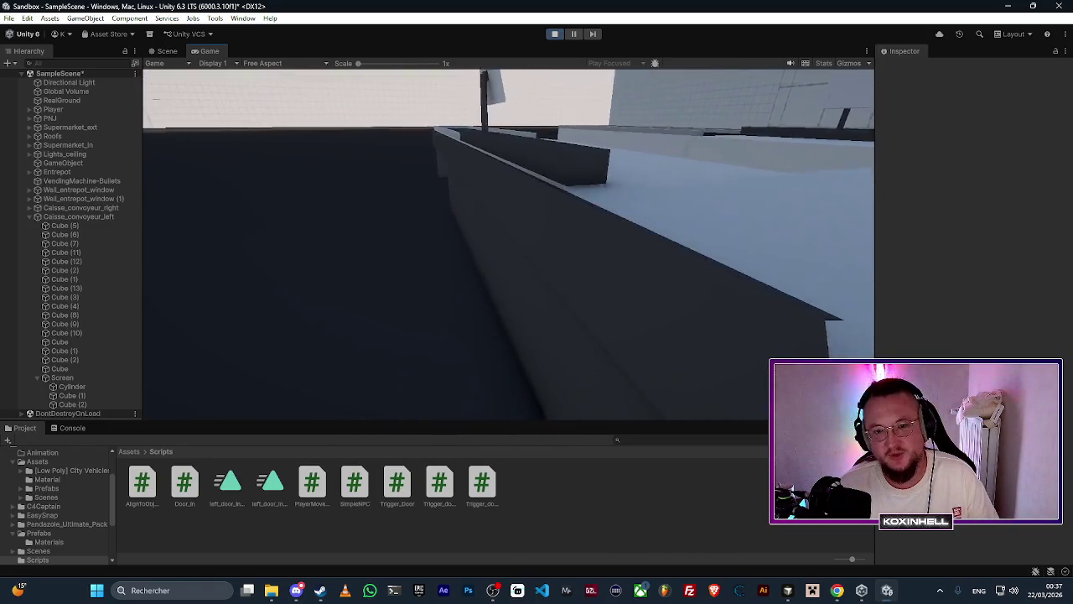
{"action": "key", "text": "w"}
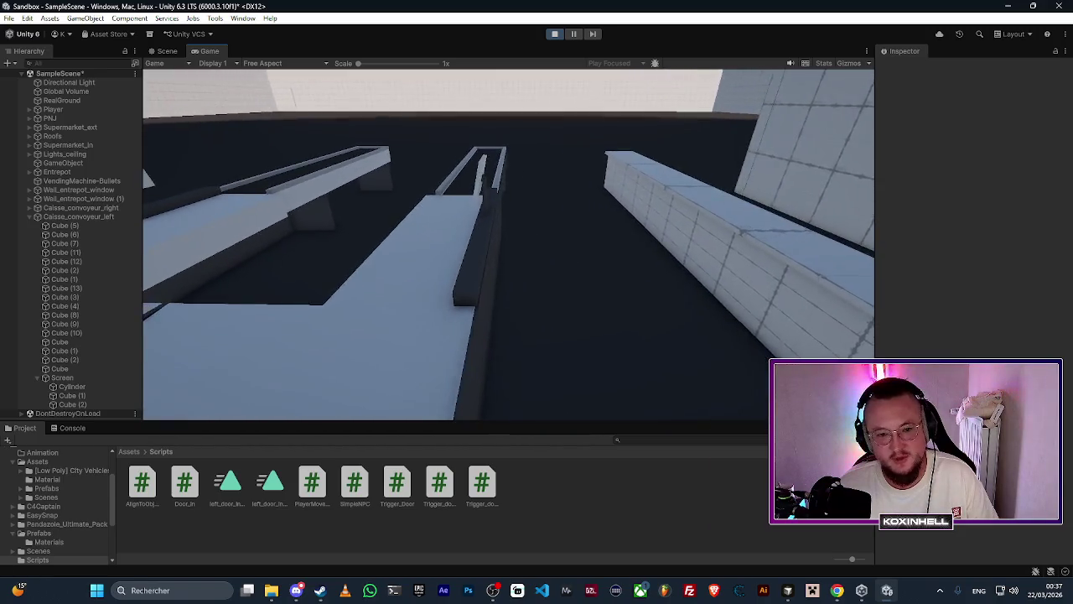
{"action": "key", "text": "w"}
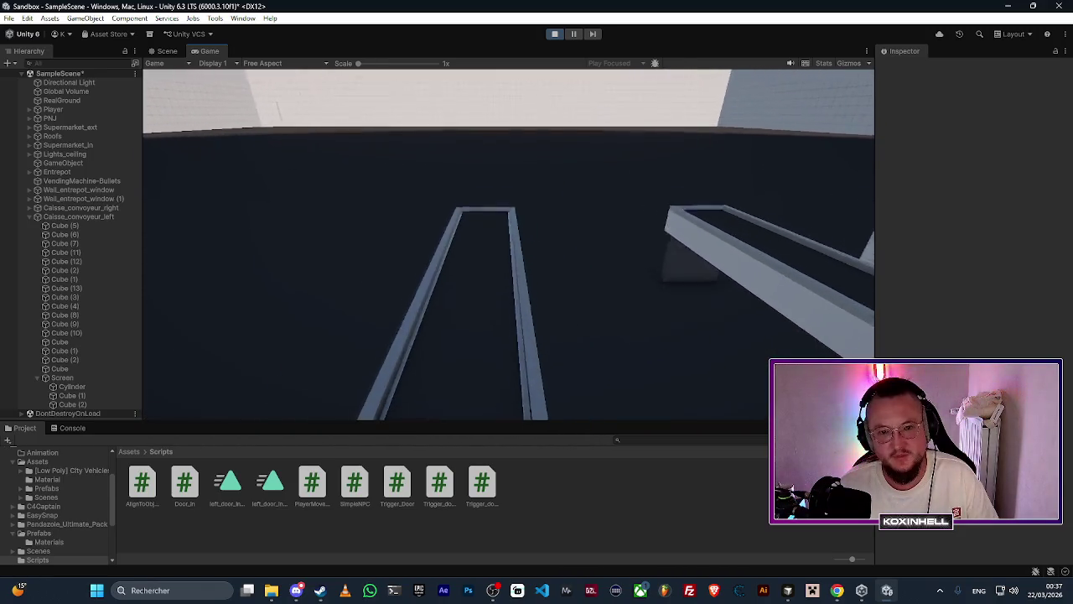
{"action": "key", "text": "w"}
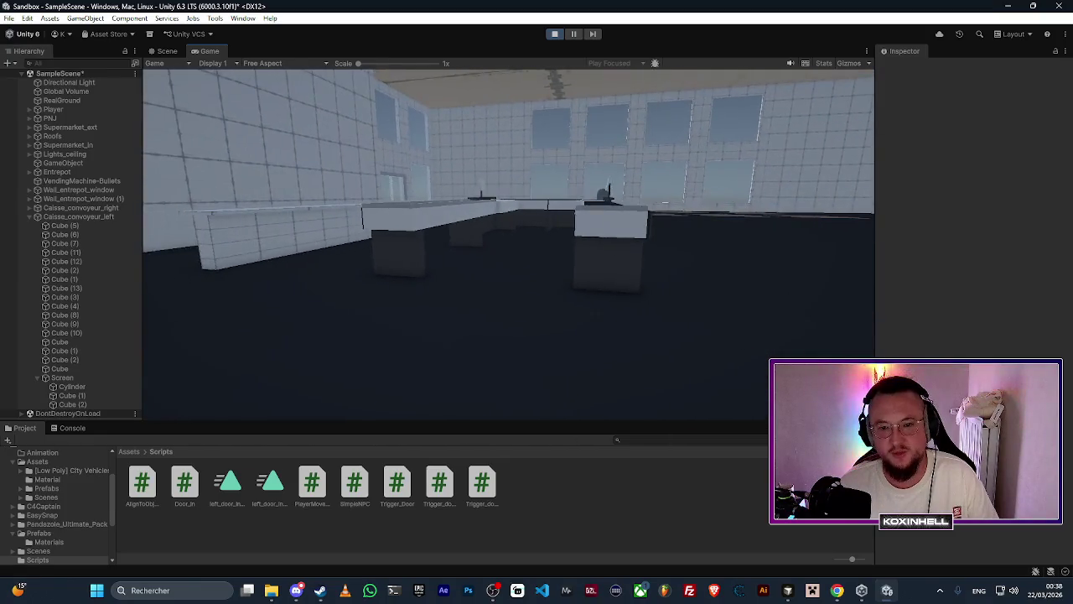
{"action": "key", "text": "w"}
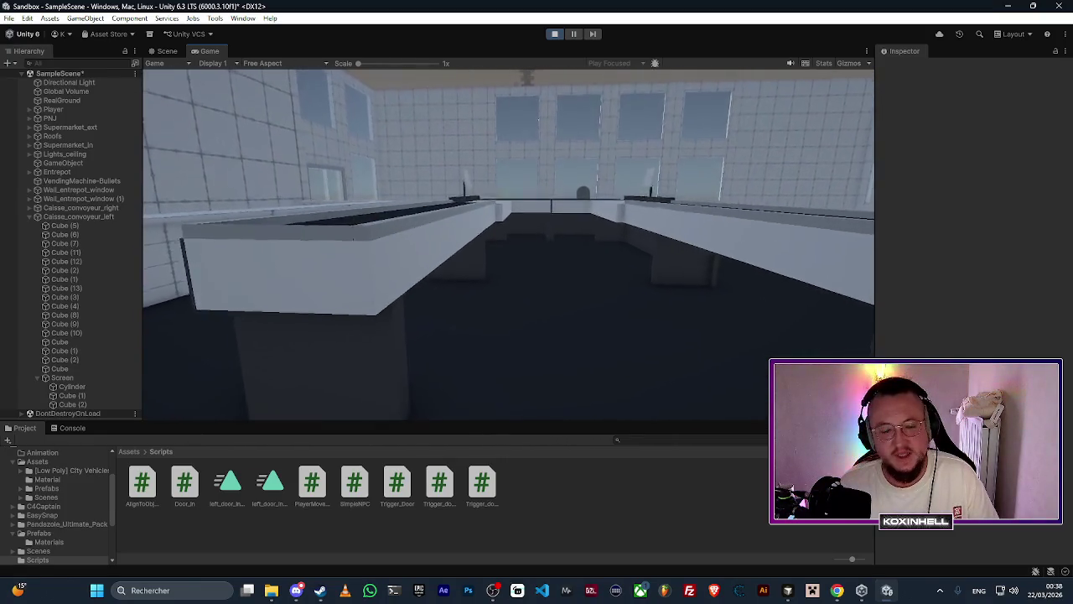
{"action": "key", "text": "w"}
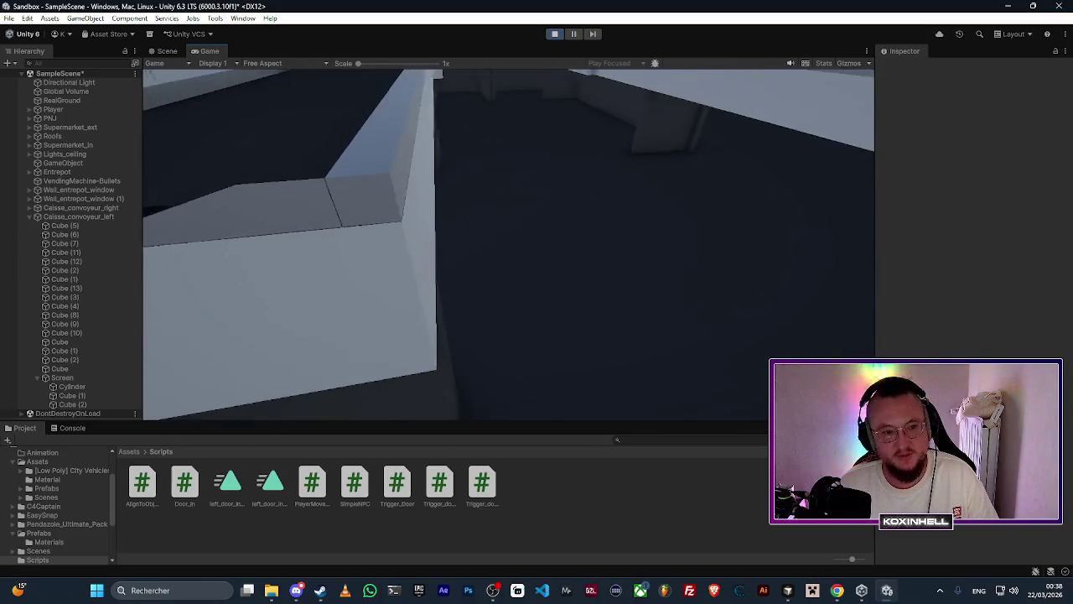
{"action": "key", "text": "w"}
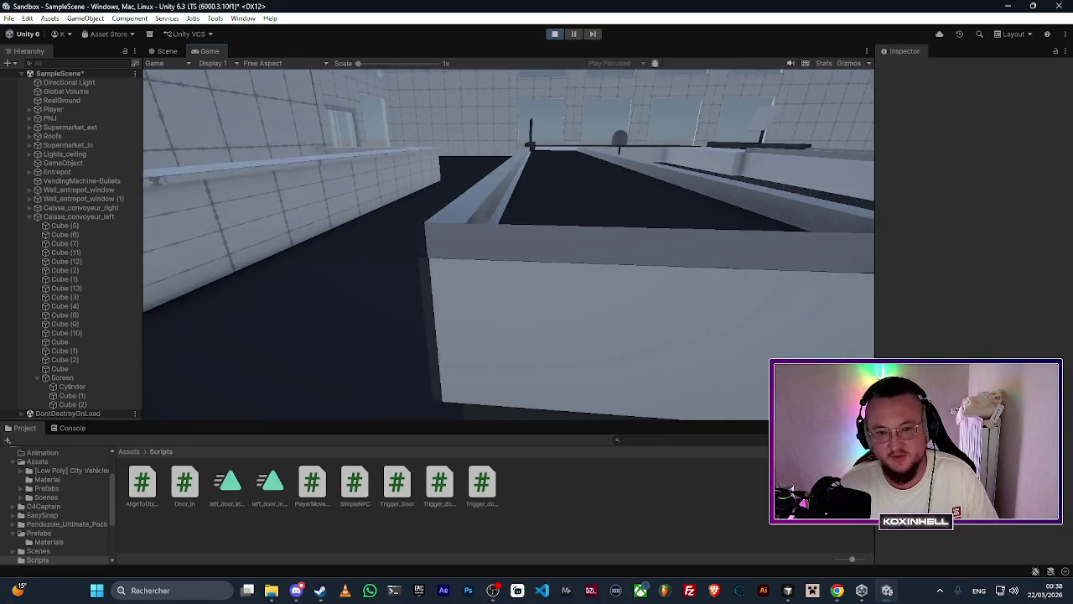
{"action": "key", "text": "w"}
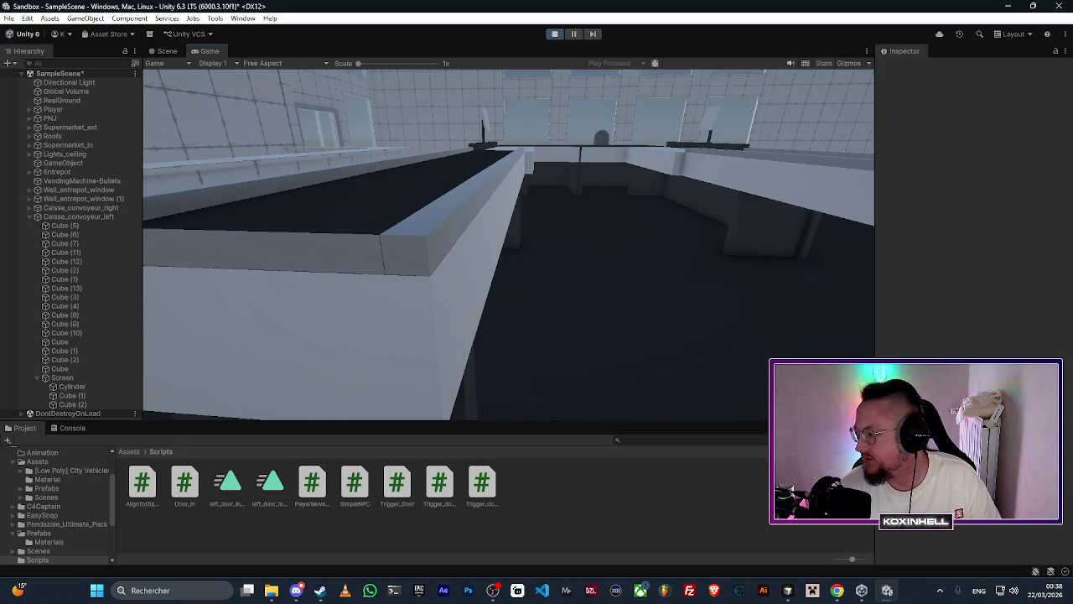
{"action": "key", "text": "w"}
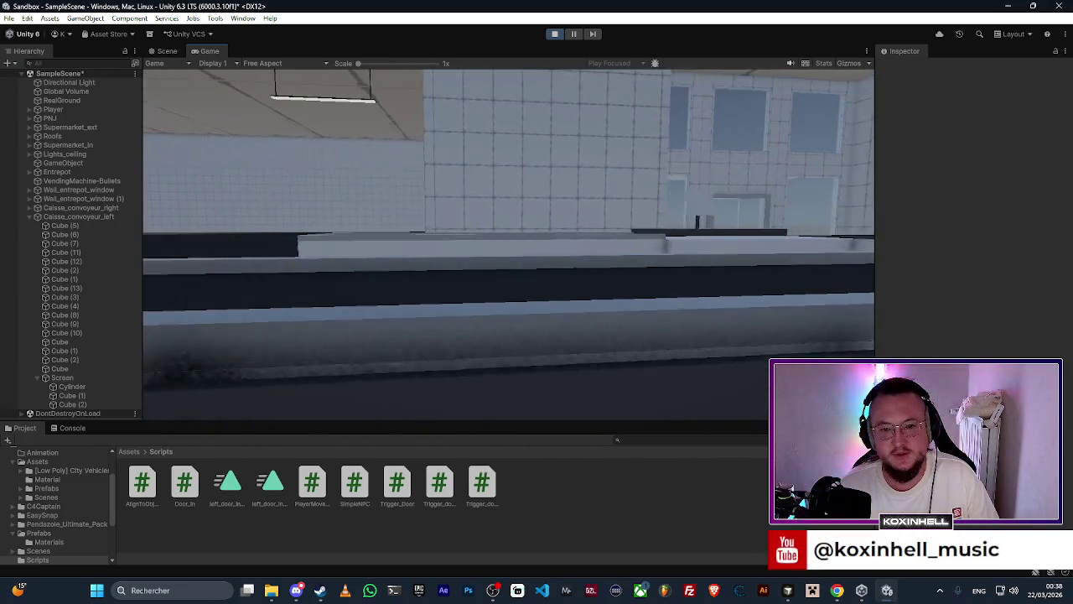
{"action": "key", "text": "ctrl+shift+p"}
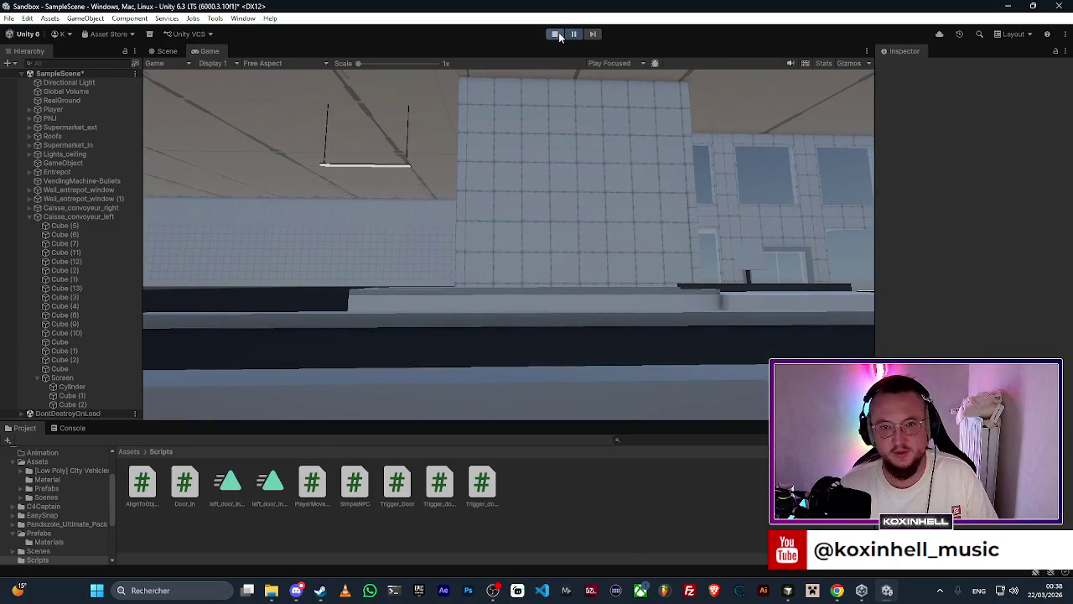
Step: Exit Play mode and scale Caisse_convoyeur_left and Caisse_convoyeur_right to 1.3 on X, Y and Z
{"action": "key", "text": "ctrl+p"}
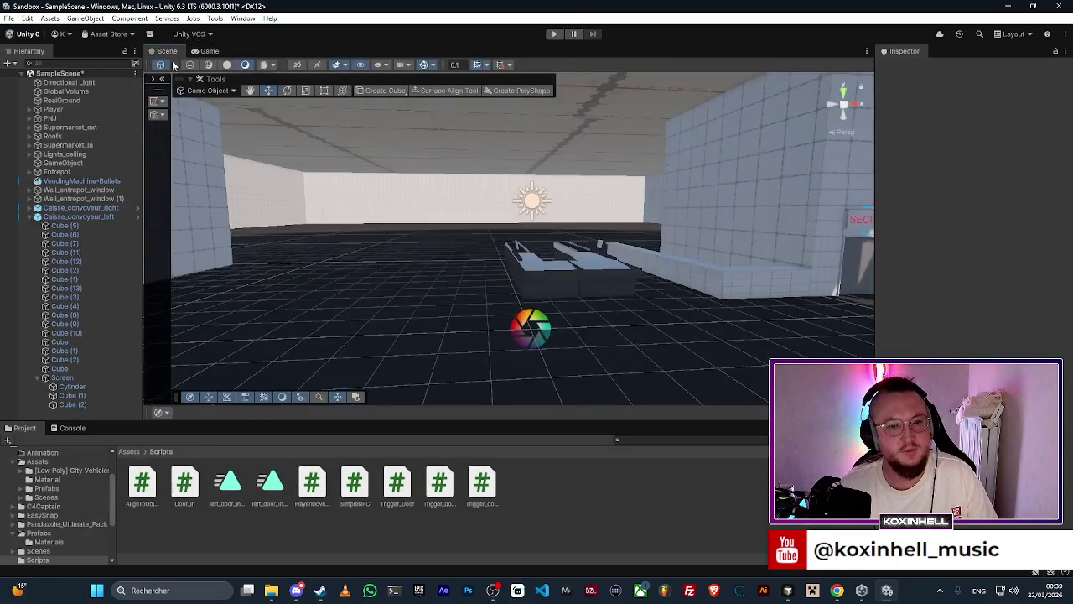
{"action": "scroll", "coordinate": [522, 254], "scroll_direction": "up", "scroll_amount": 5}
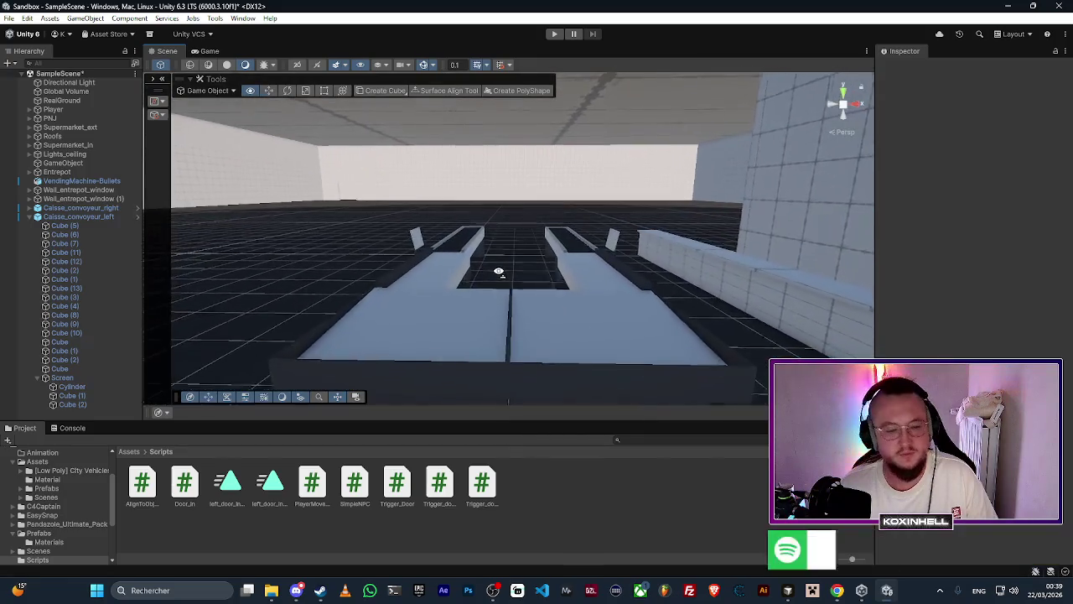
{"action": "left_click", "coordinate": [32, 216]}
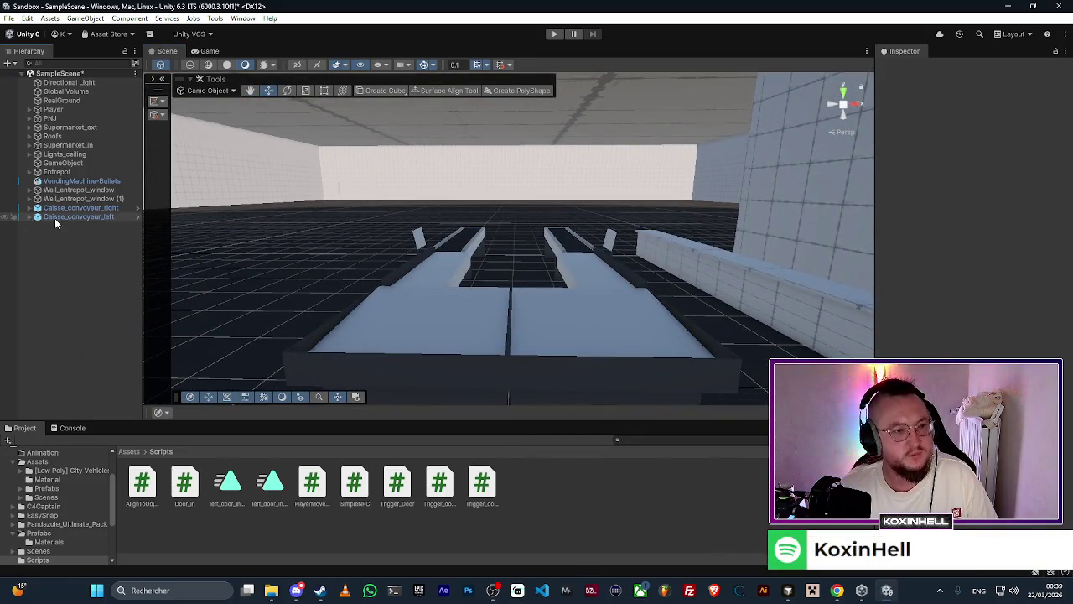
{"action": "left_click", "coordinate": [54, 218]}
{"action": "left_click", "coordinate": [64, 208], "text": "ctrl"}
{"action": "left_click", "coordinate": [979, 164]}
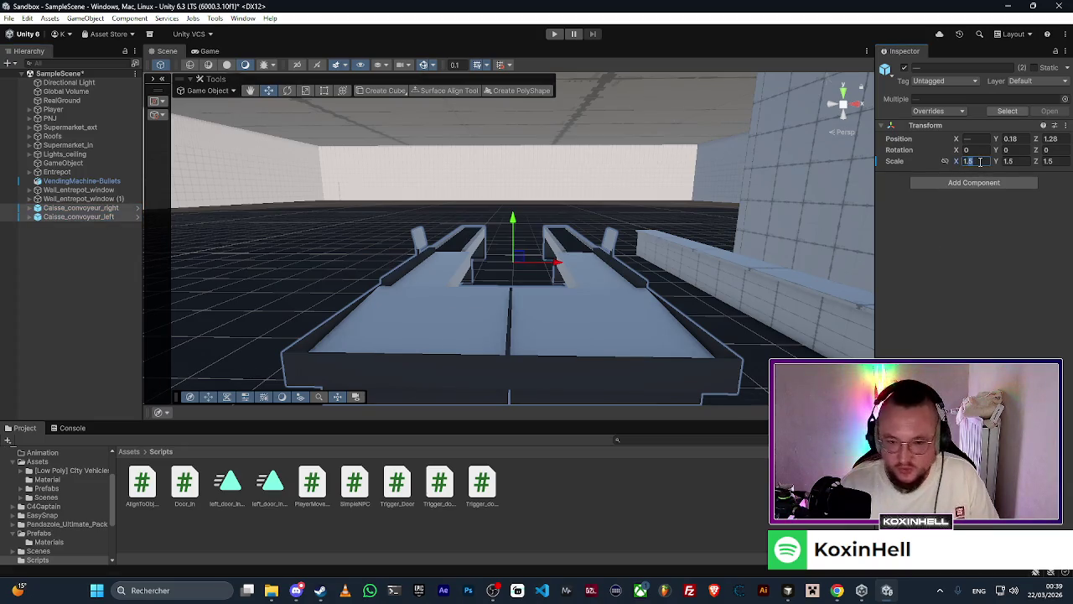
{"action": "type", "text": "1.31.3"}
{"action": "key", "text": "Tab"}
{"action": "type", "text": "1.3"}
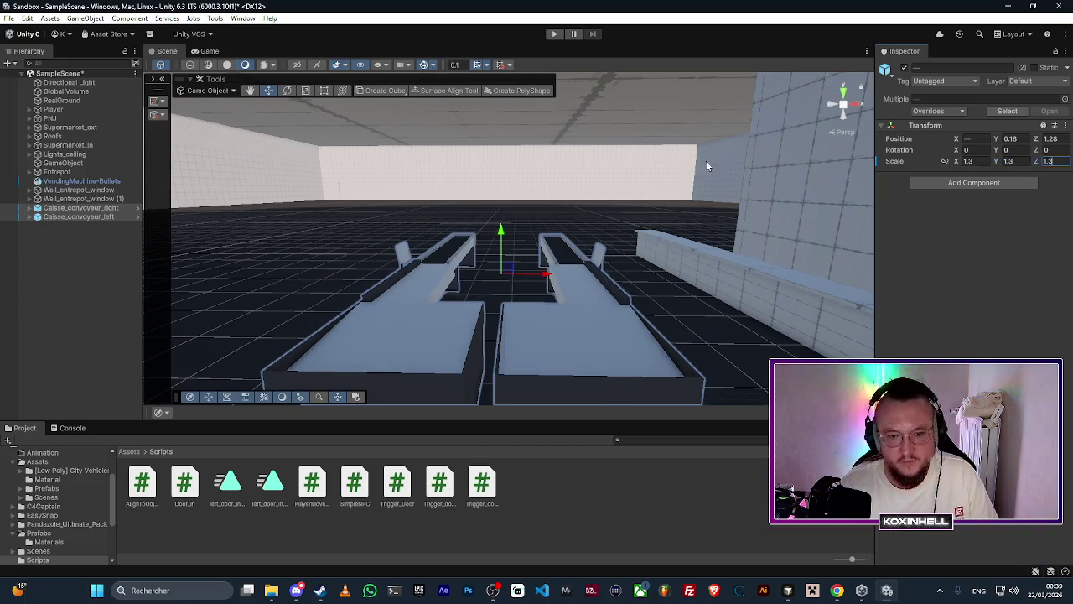